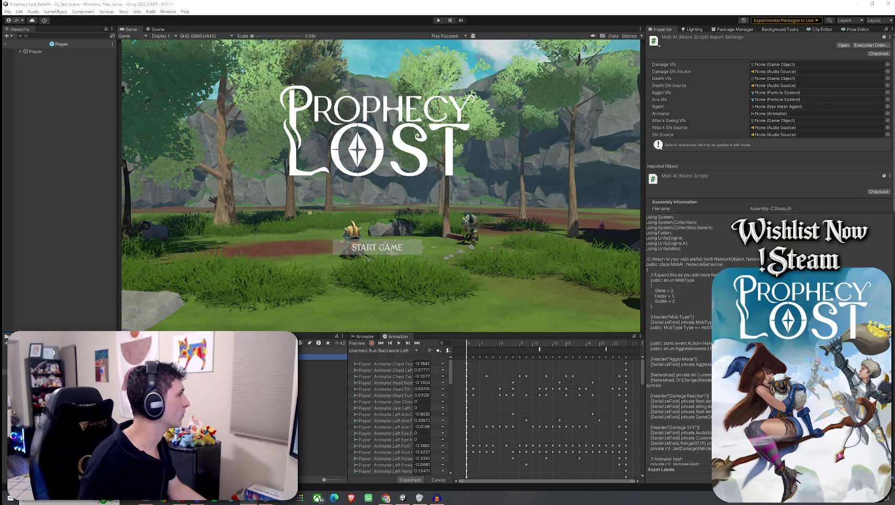
Snap VS Code to the left half of the screen beside Unity.
key(alt+Tab)
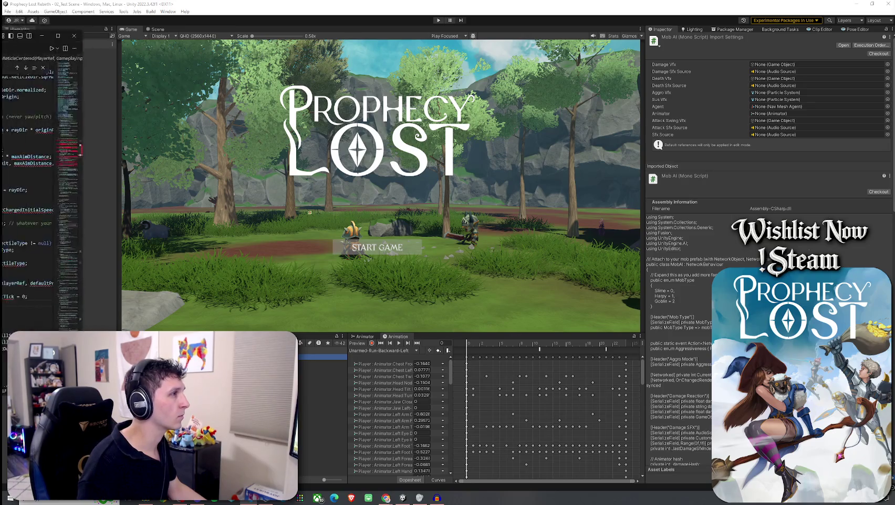
key(alt+Tab)
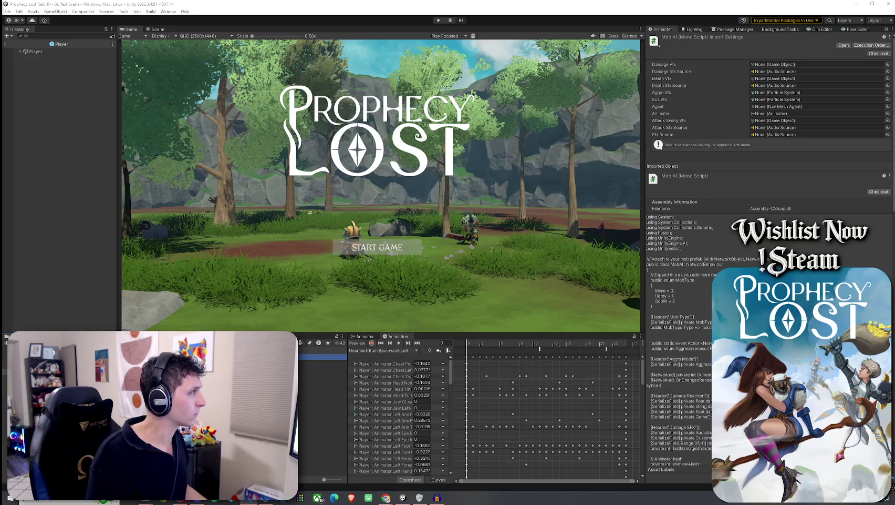
key(alt+Tab)
key(super+Left)
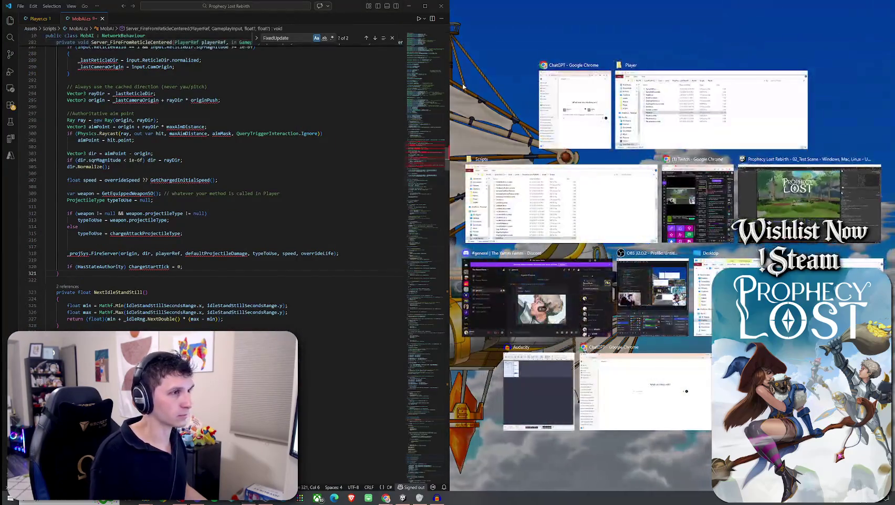
Put Unity on the right half and highlight QueueChargedProjectileOnce, ChargedProjectileCheck and Server_FireFromReticleCentered in MobAI.cs.
click(809, 195)
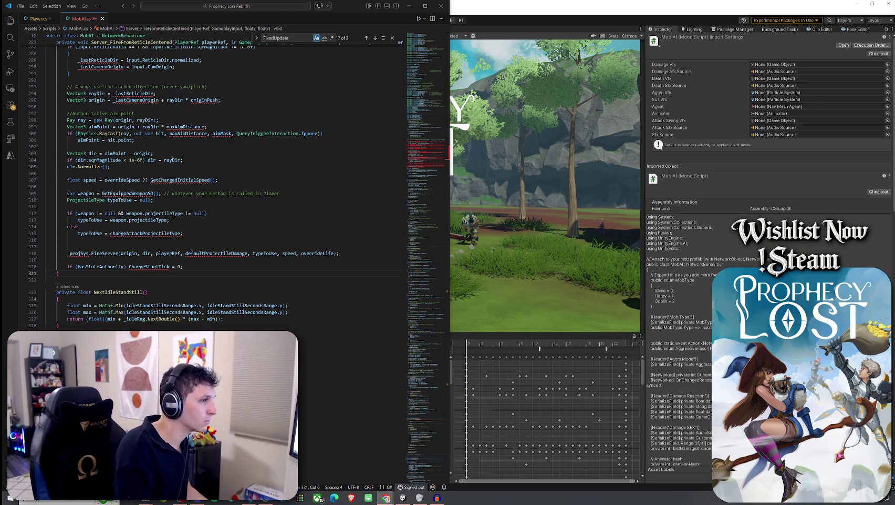
scroll(99, 225, up, 5)
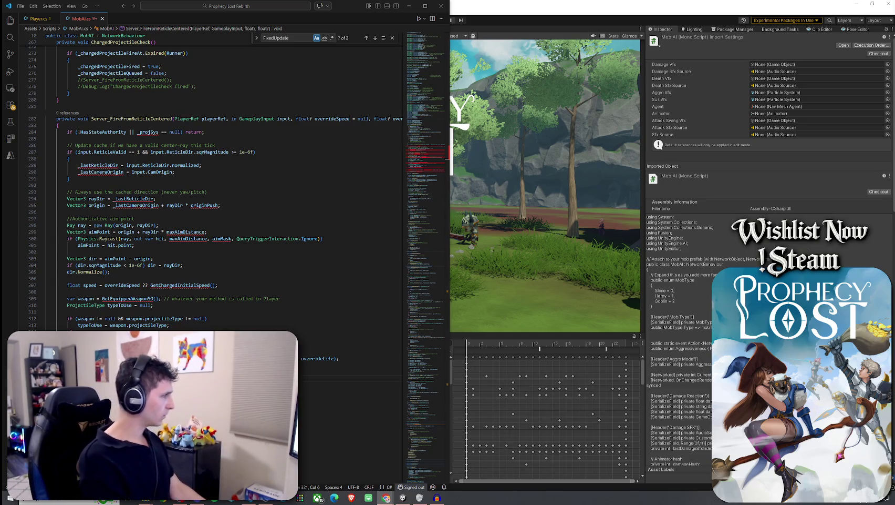
scroll(150, 125, up, 10)
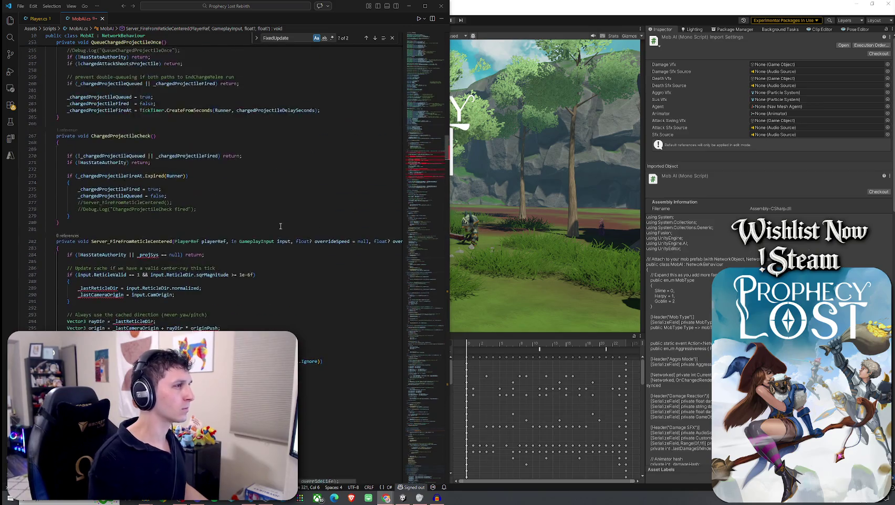
double_click(150, 124)
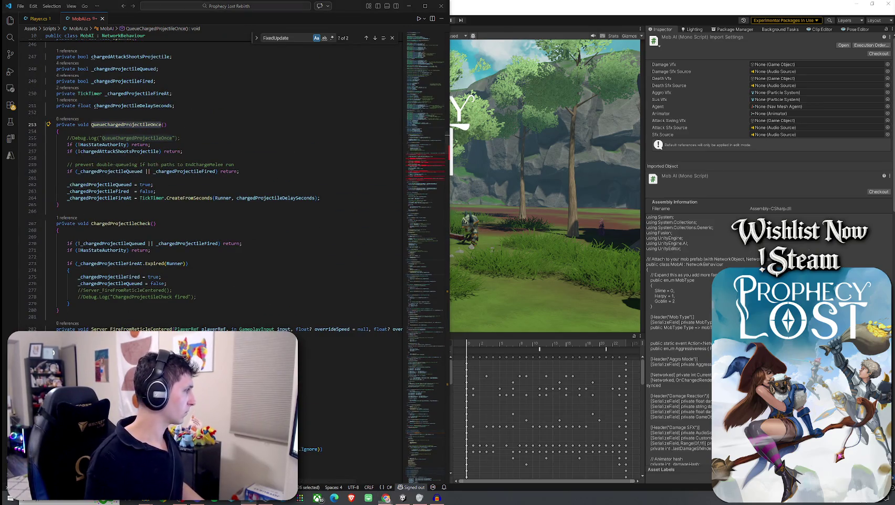
double_click(121, 224)
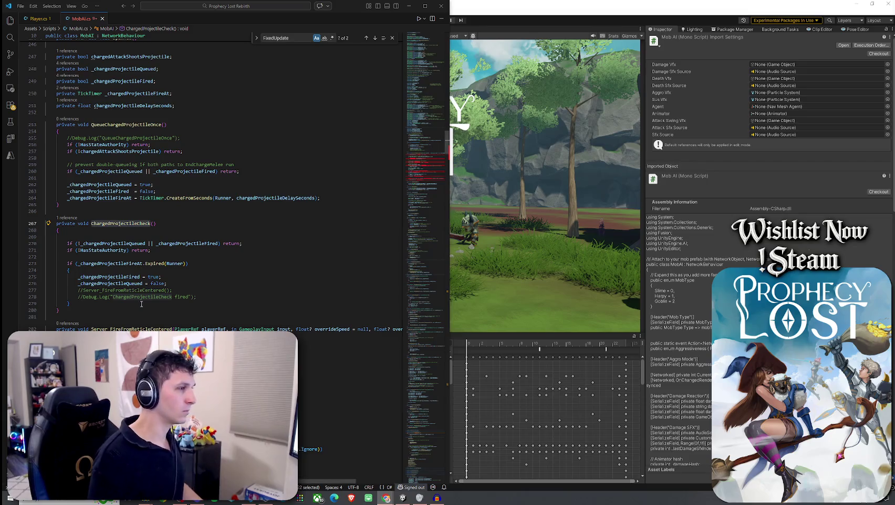
double_click(131, 328)
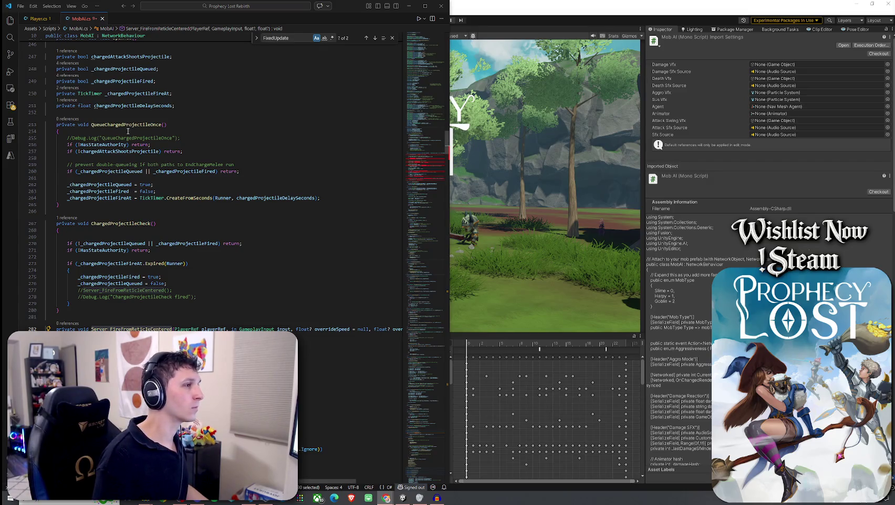
Scroll down MobAI.cs and bring up the context menu on ProjectileType.
scroll(211, 179, down, 2)
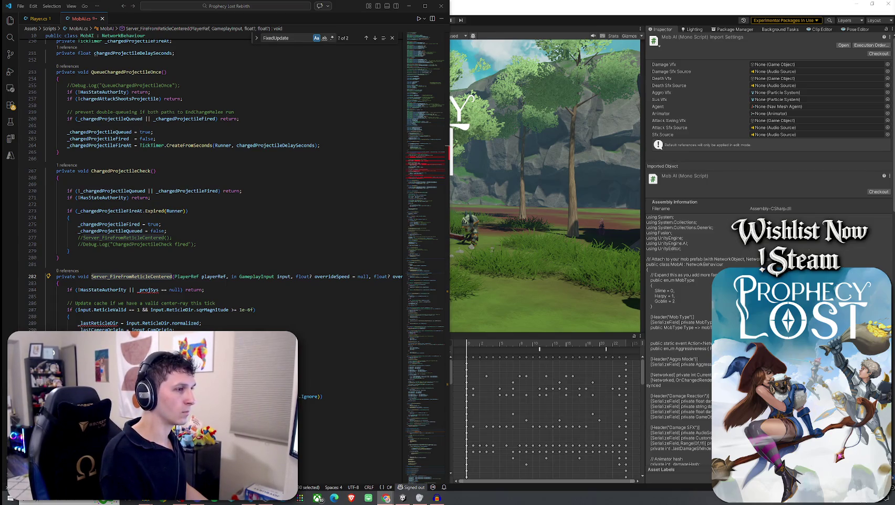
scroll(210, 178, down, 8)
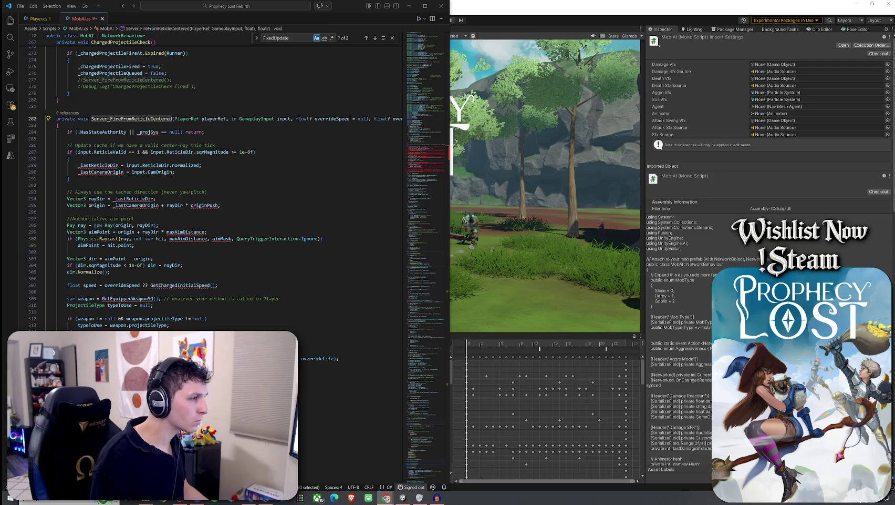
right_click(102, 307)
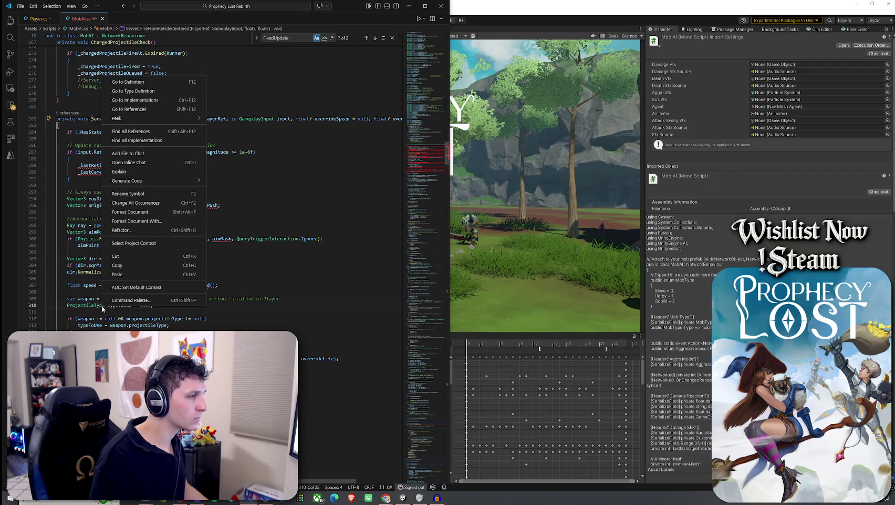
Open the ProjectileType definition in VS Code, then return to Unity.
click(120, 81)
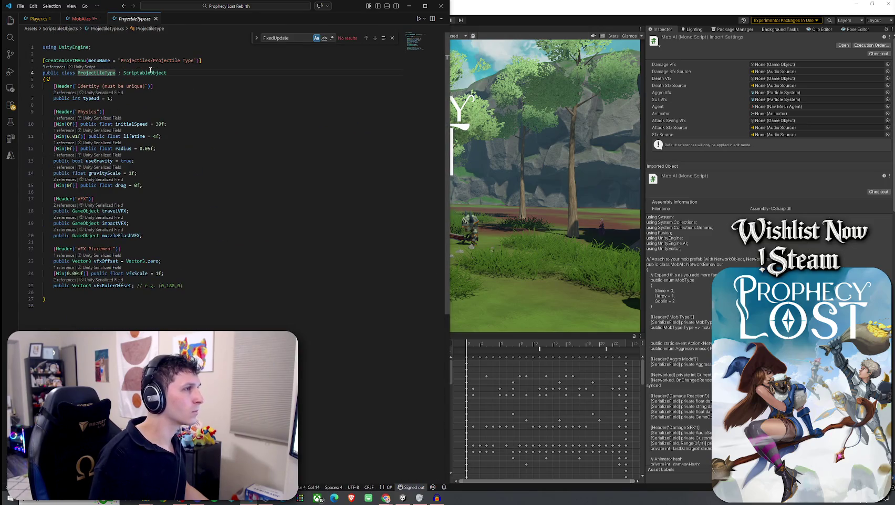
click(502, 23)
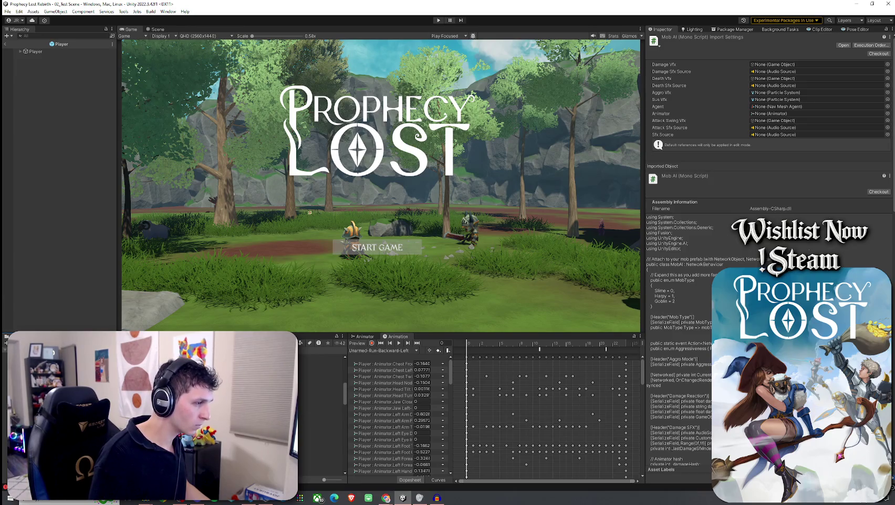
Create a Projectile Type asset named Goblin Arrow in the Projectiles folder.
key(Up)
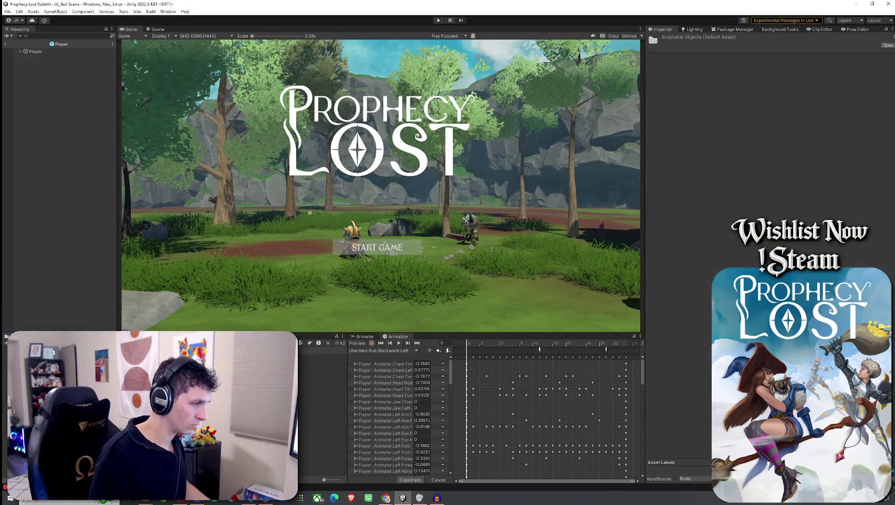
key(Up)
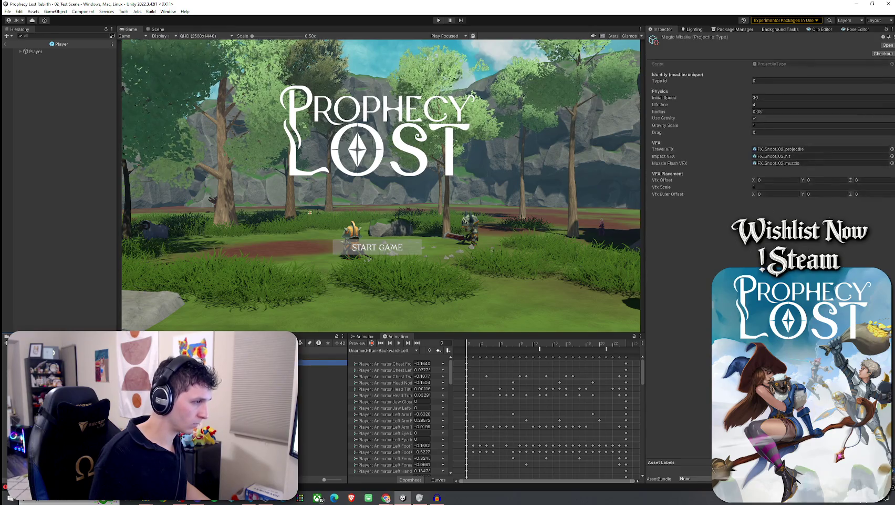
right_click(123, 383)
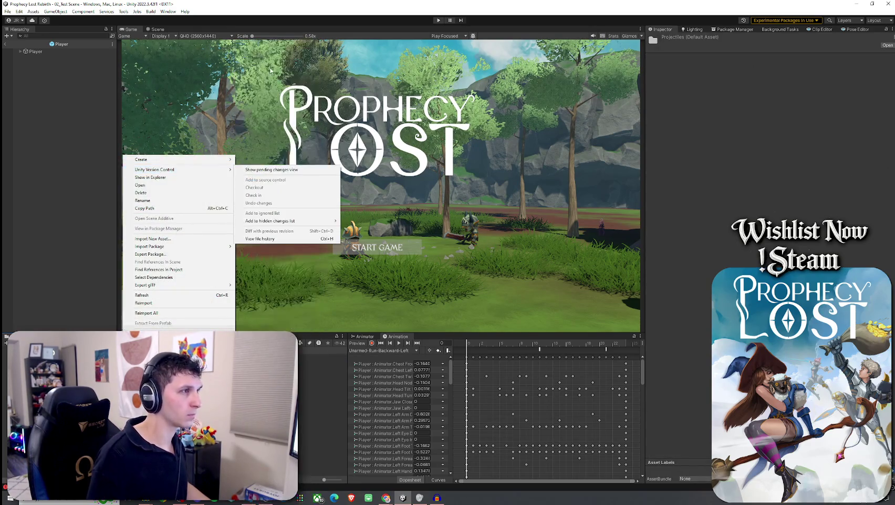
mouse_move(229, 160)
mouse_move(267, 84)
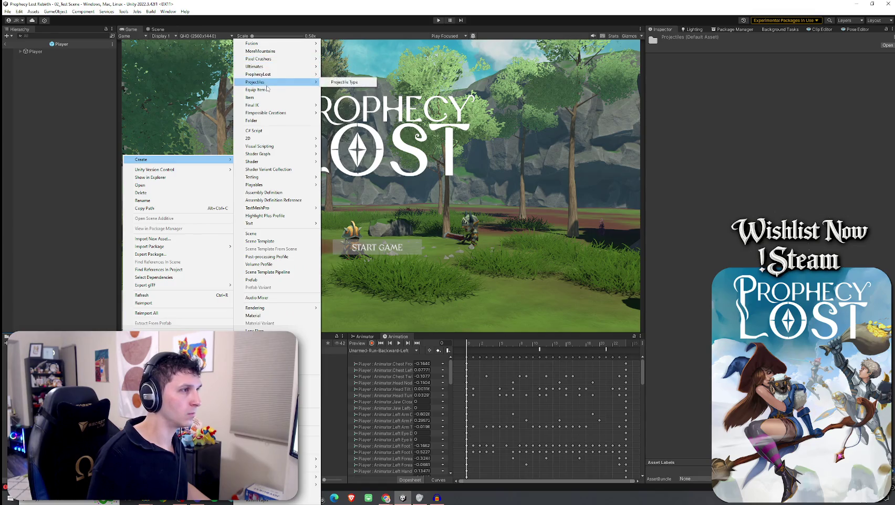
click(344, 82)
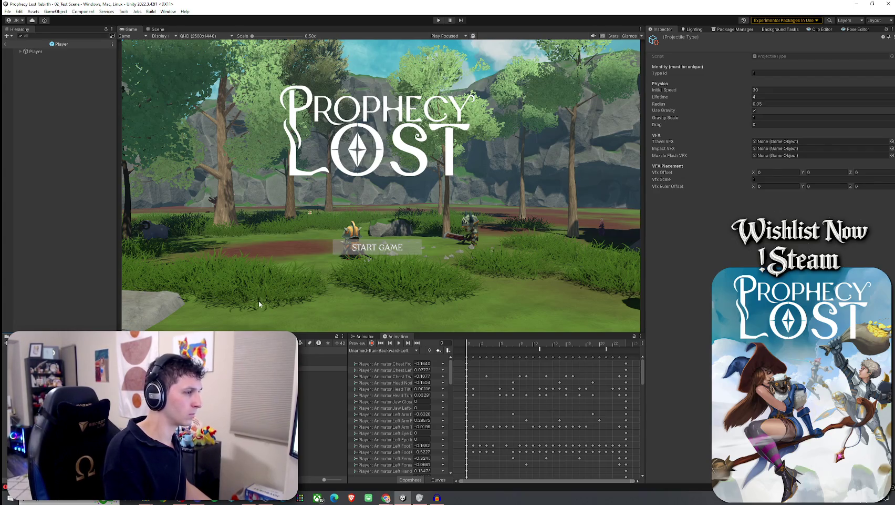
key(Return)
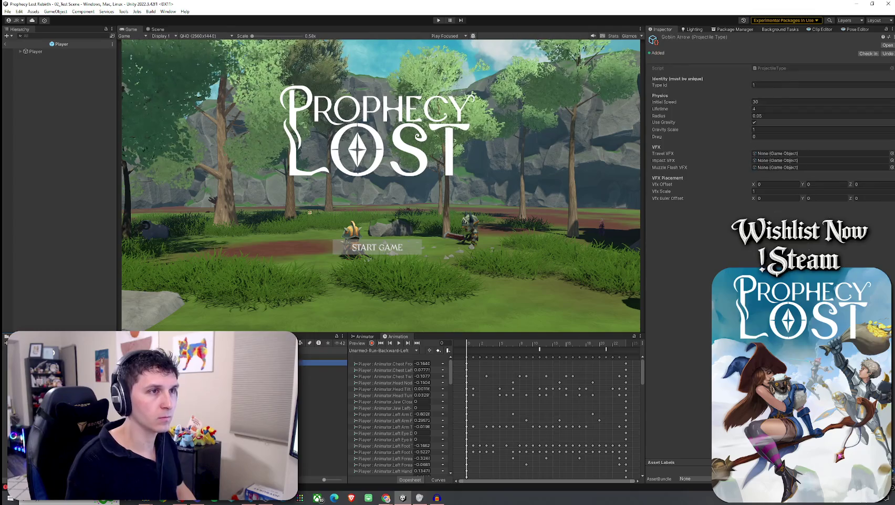
Set Goblin Arrow's Type Id to 2 and rename the assets 1_Blade Slash and 2_Goblin Arrow.
click(770, 85)
text(2)
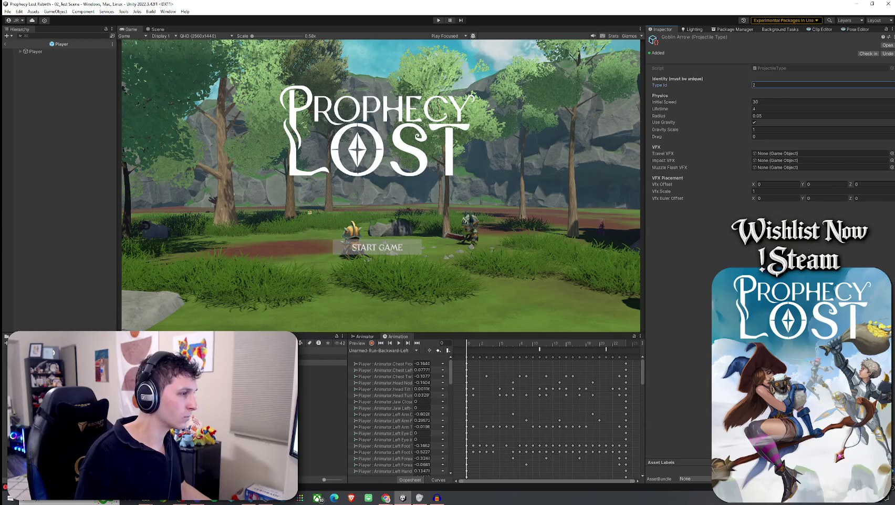
click(323, 356)
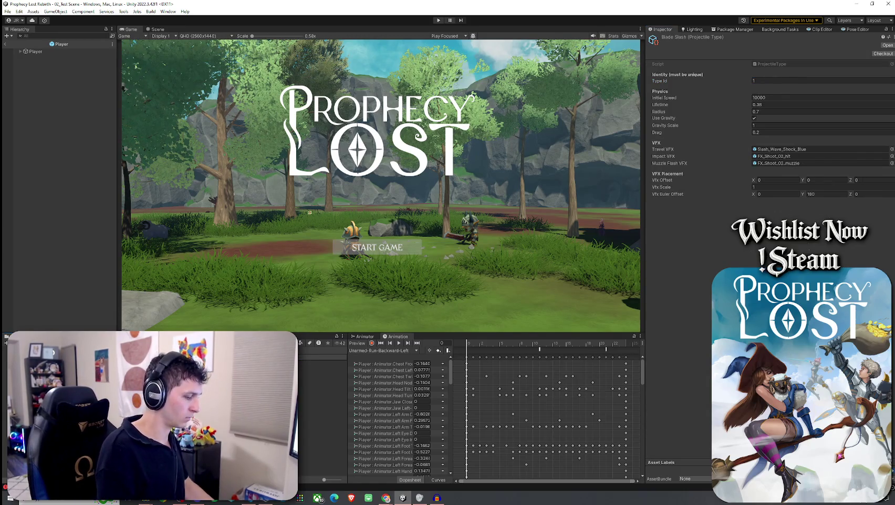
key(Return)
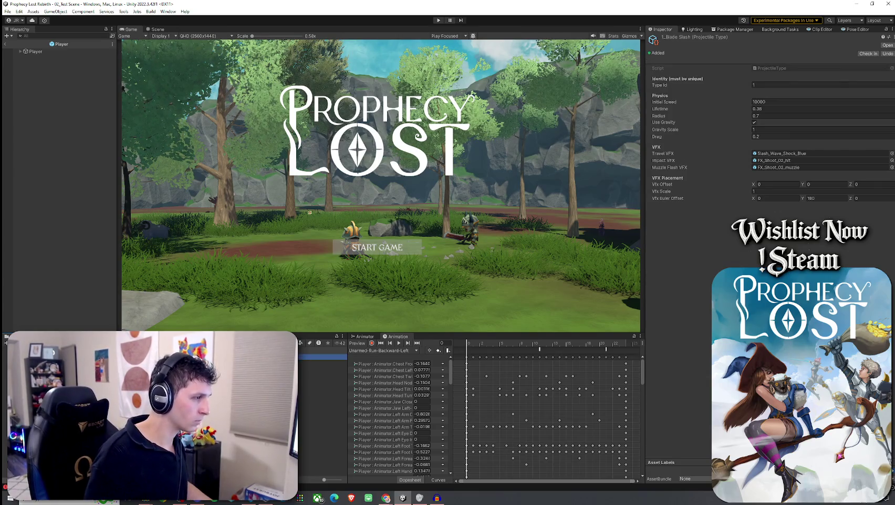
click(324, 362)
key(F2)
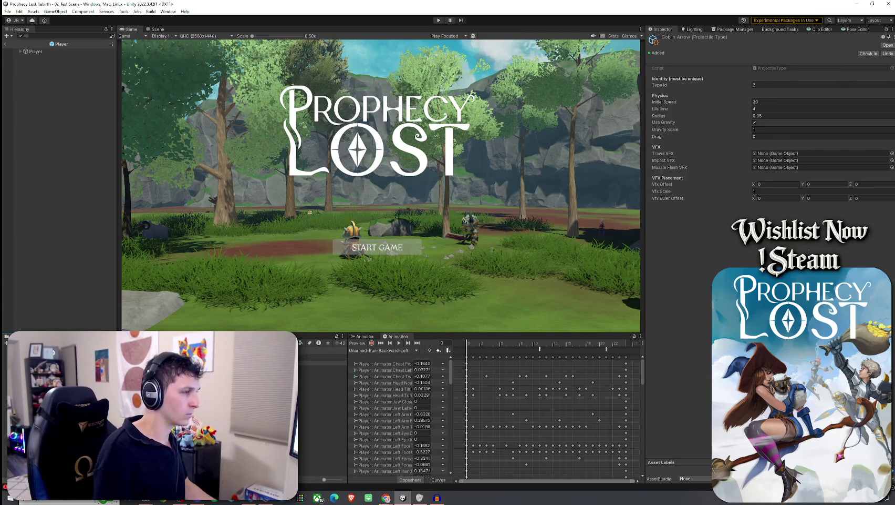
text(2_)
key(Return)
Compare the Magic Missile, 1_Blade Slash and 2_Goblin Arrow projectile settings.
click(323, 369)
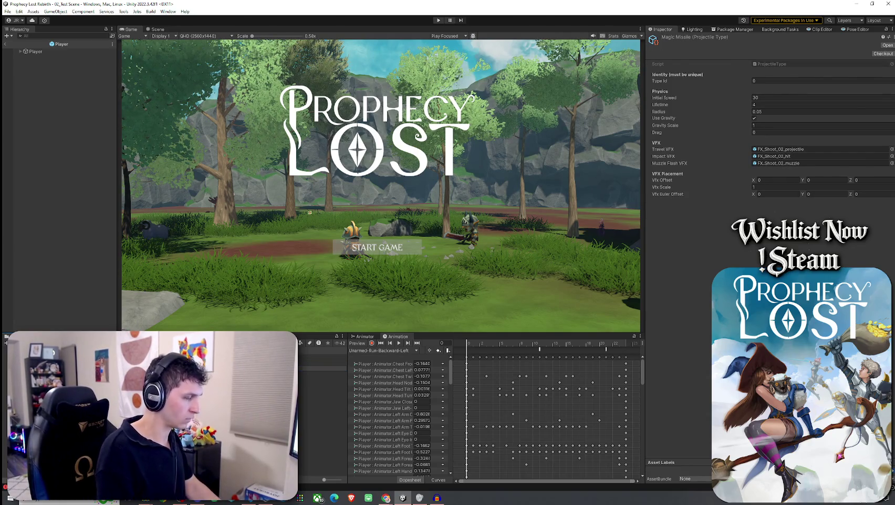
click(323, 356)
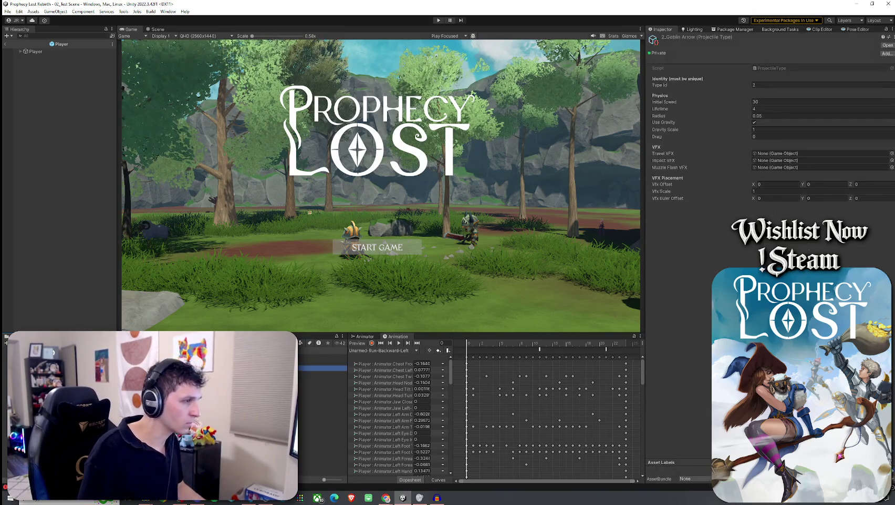
click(324, 367)
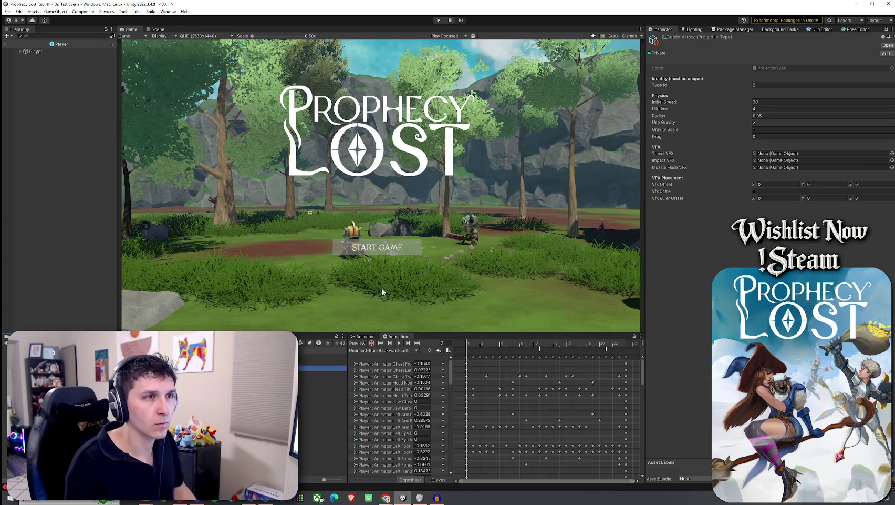
click(324, 357)
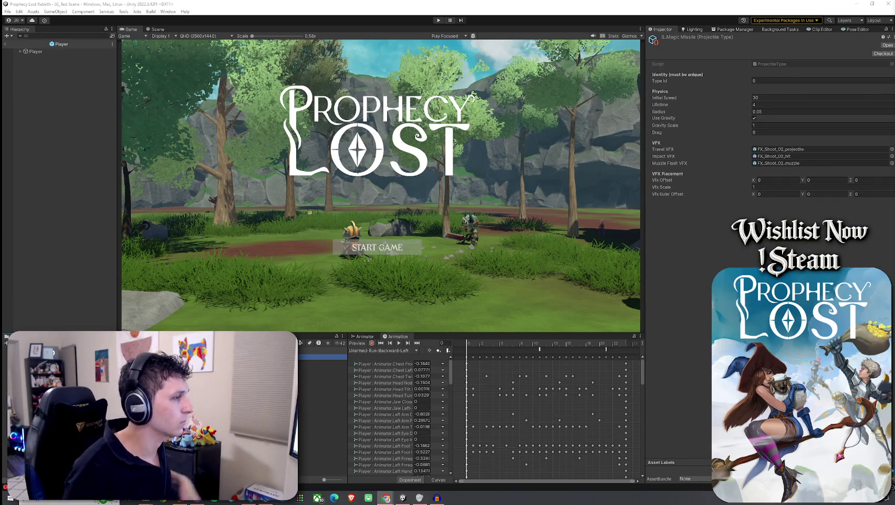
Check the Console, then search 'arrow' in Magic Missile's Travel VFX object picker.
key(ctrl+shift+c)
key(ctrl+5)
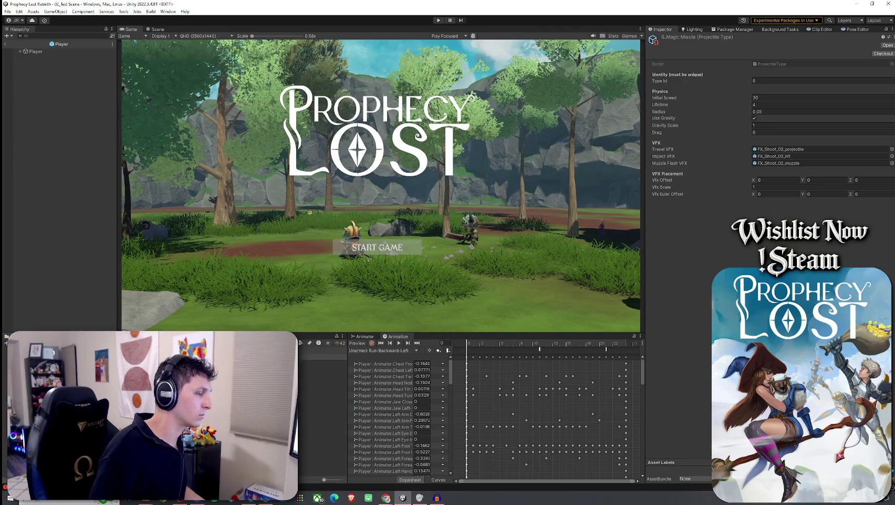
key(ctrl+shift+c)
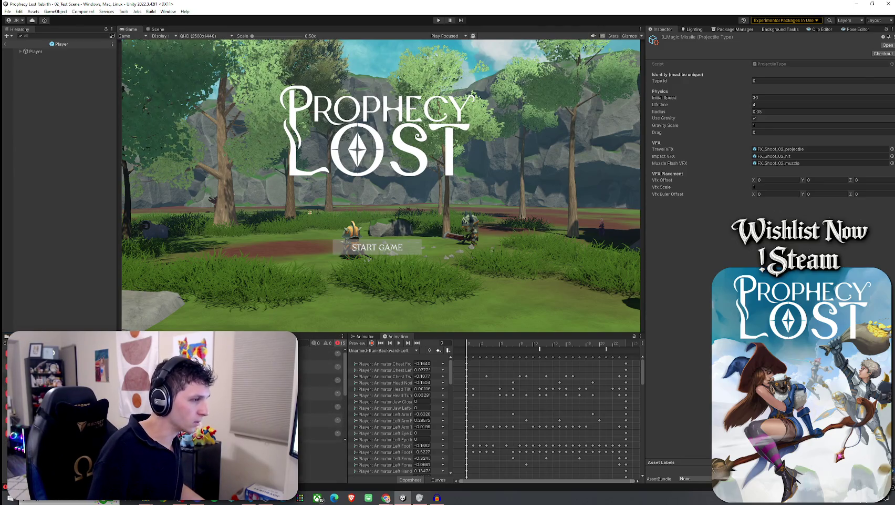
key(ctrl+5)
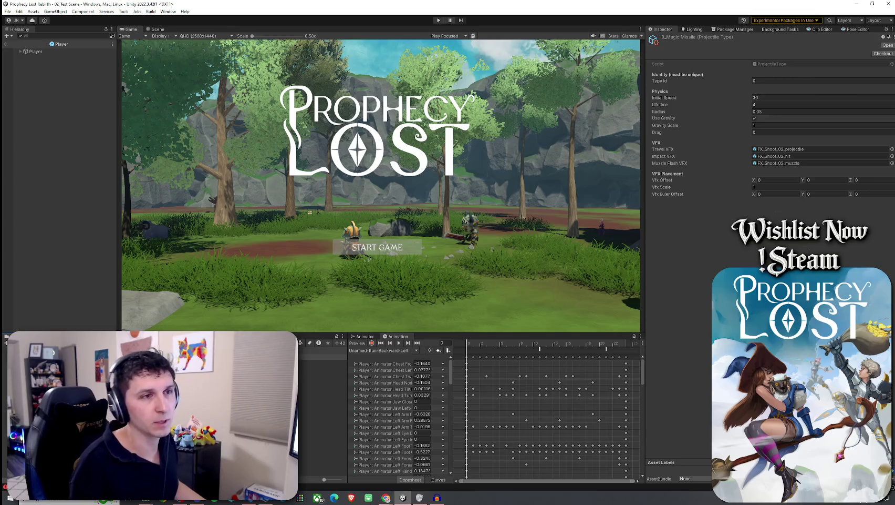
click(891, 149)
text(arrow)
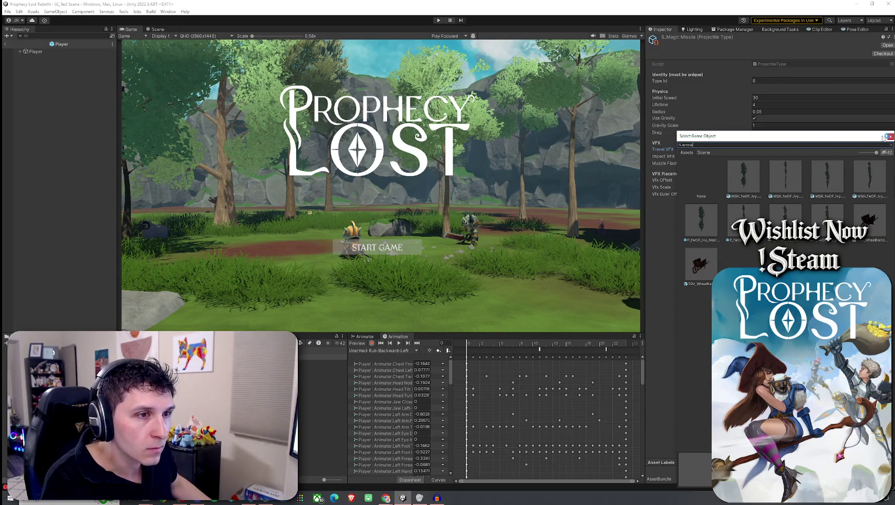
Close the Travel VFX picker unchanged and locate FX_Shoot_02_projectile in the project.
click(891, 136)
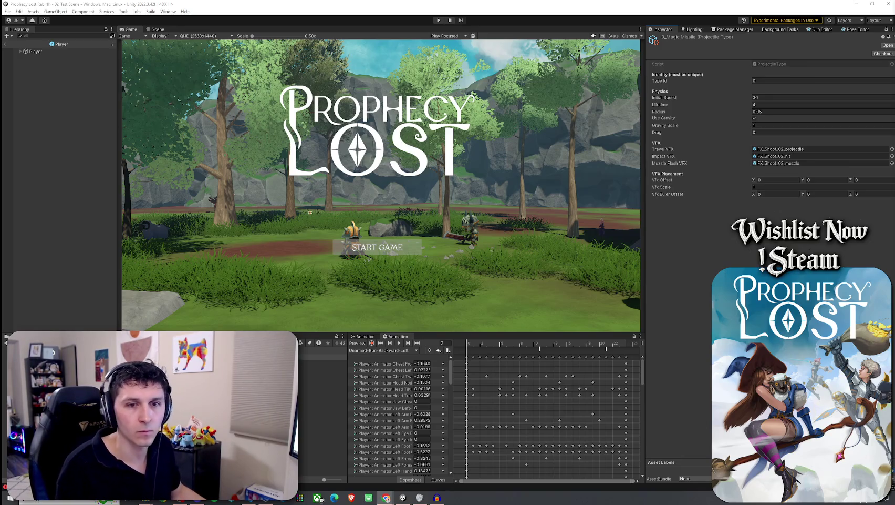
click(820, 149)
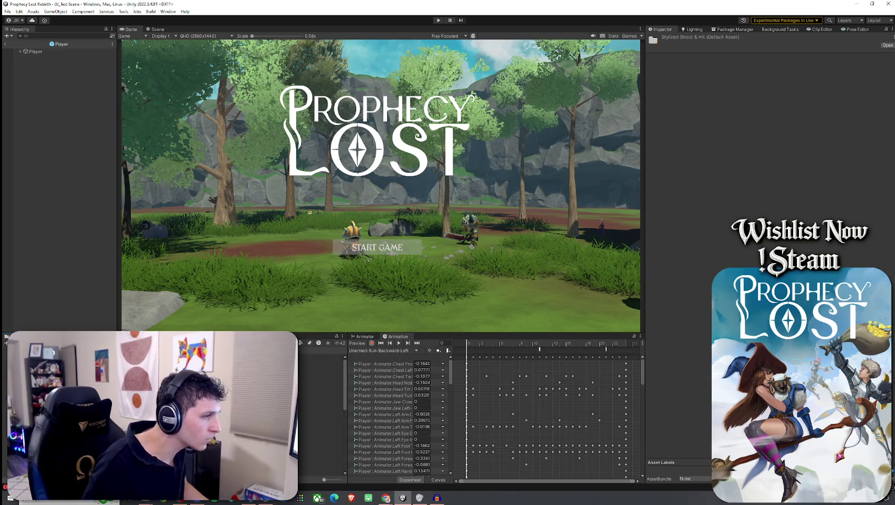
Select the Stylized Shoot & Hit folder and import Stylized Shoot & Hit Vol.2 from My Assets.
click(321, 373)
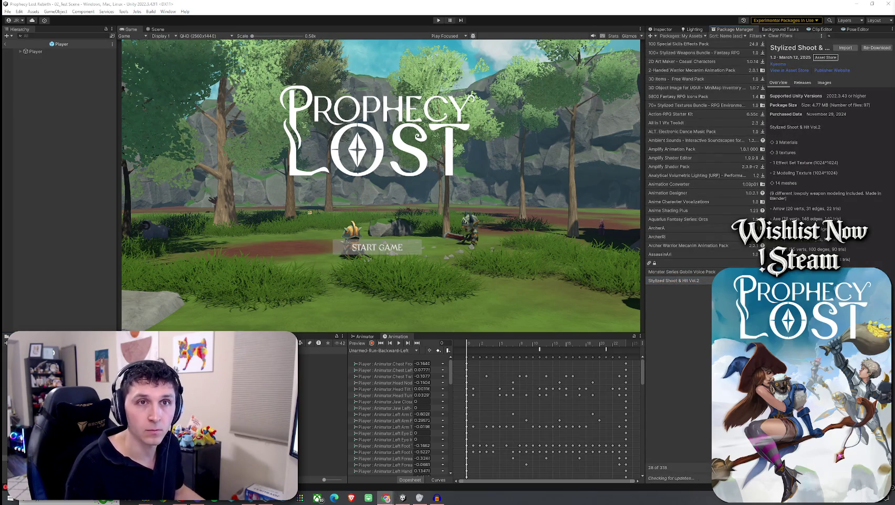
click(853, 50)
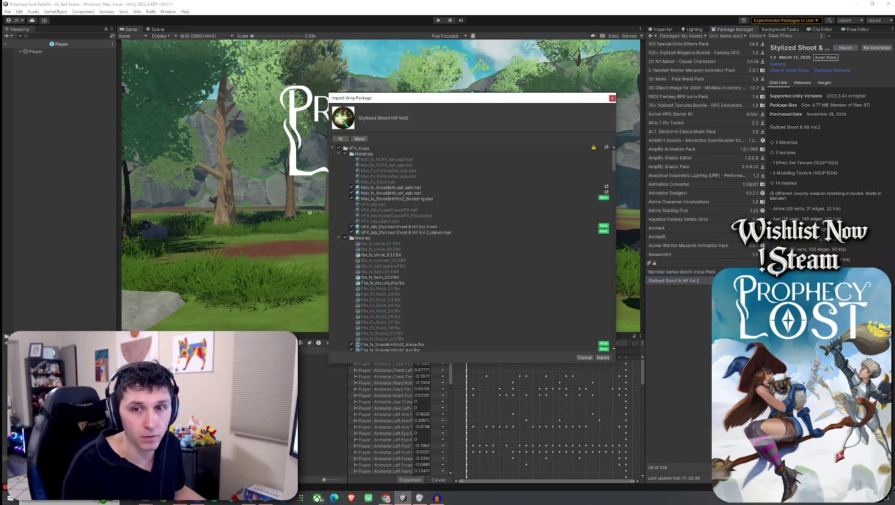
Expand the Materials and Meshes folders in the import dialog and scroll through their files.
click(339, 153)
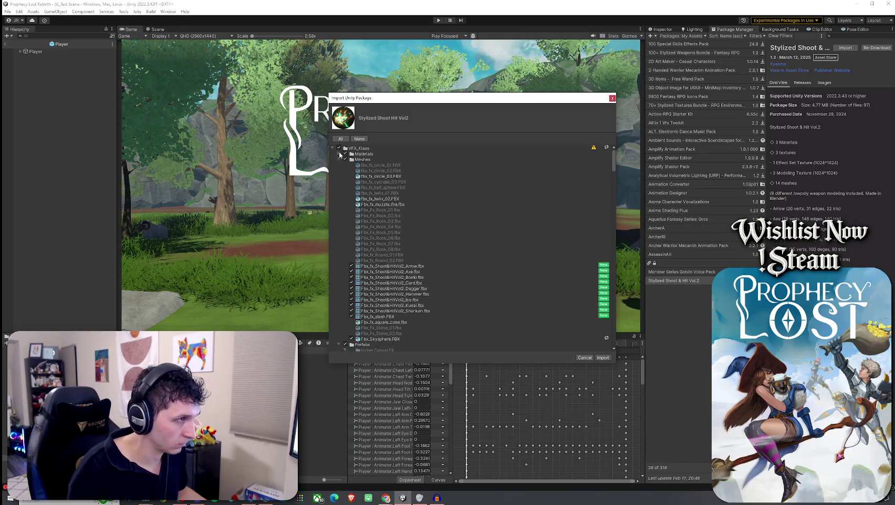
click(341, 160)
click(340, 159)
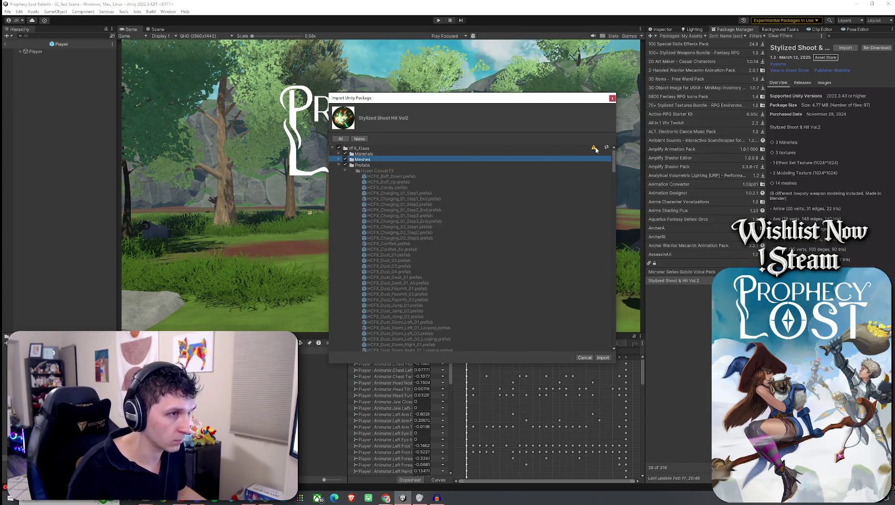
mouse_move(595, 150)
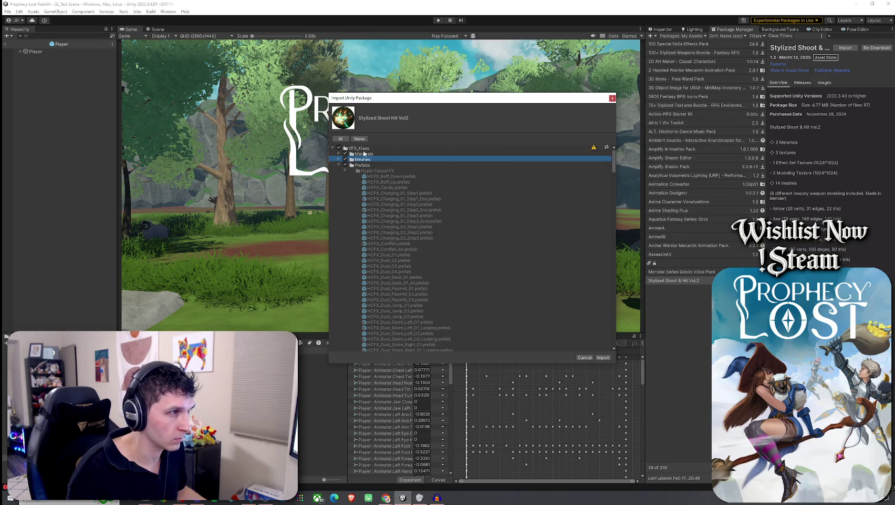
click(339, 154)
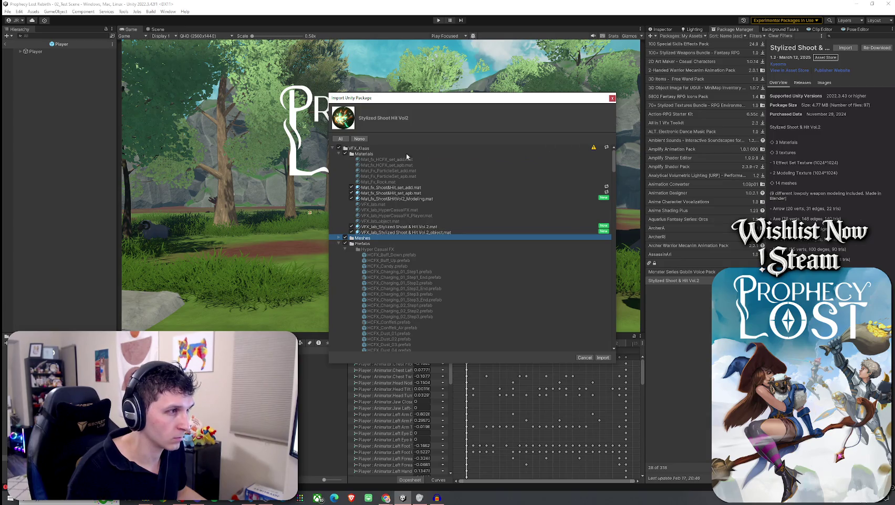
click(339, 238)
scroll(342, 216, down, 5)
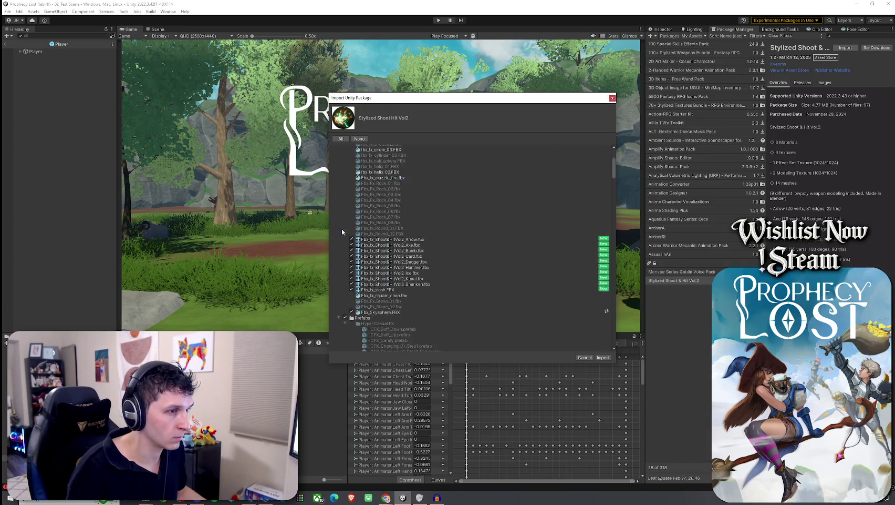
scroll(338, 232, down, 10)
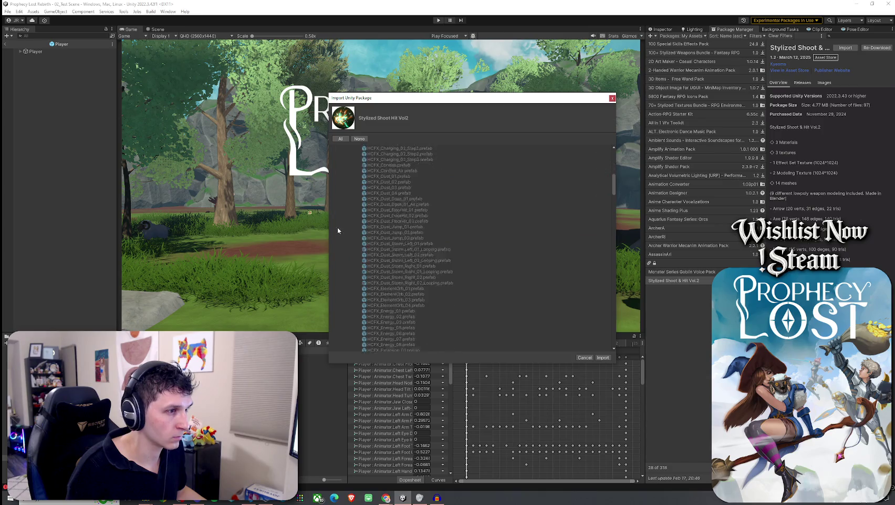
scroll(338, 227, down, 10)
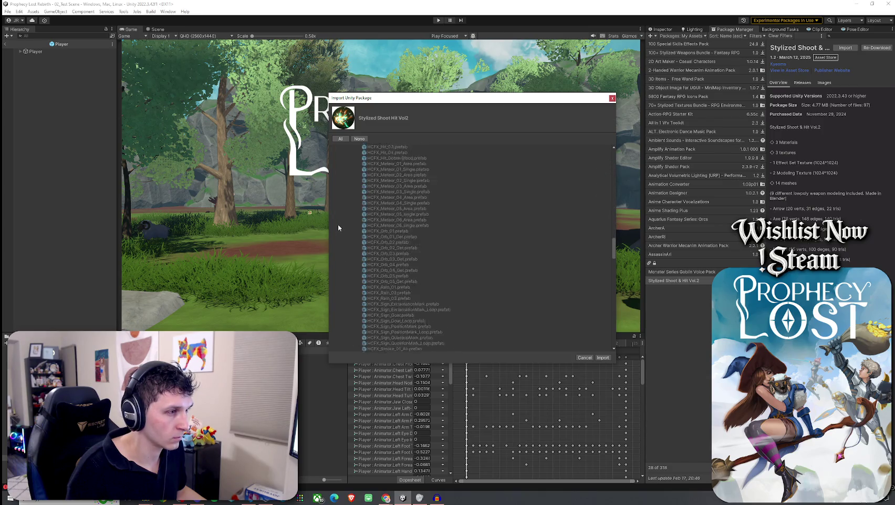
scroll(339, 226, down, 15)
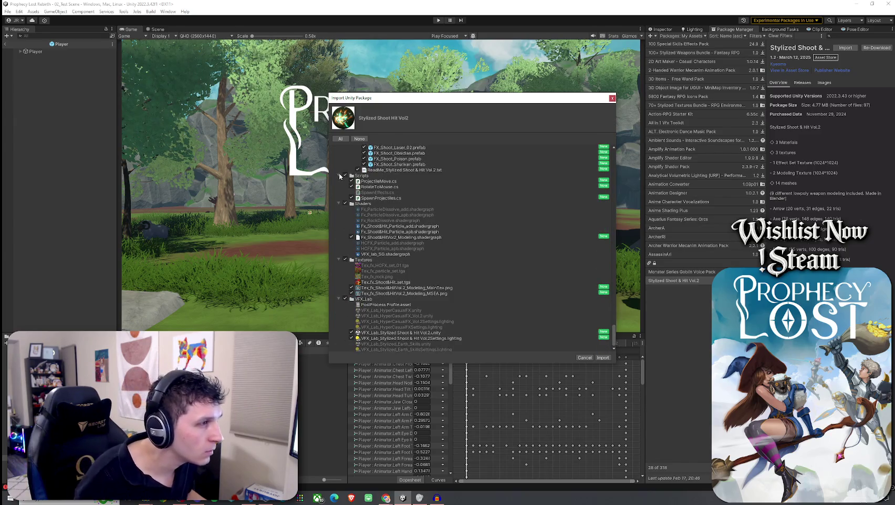
Collapse the Scripts, Shaders, Textures, VFX_Lab, Prefabs, Materials and Meshes folders, leaving all checked.
click(339, 176)
click(339, 203)
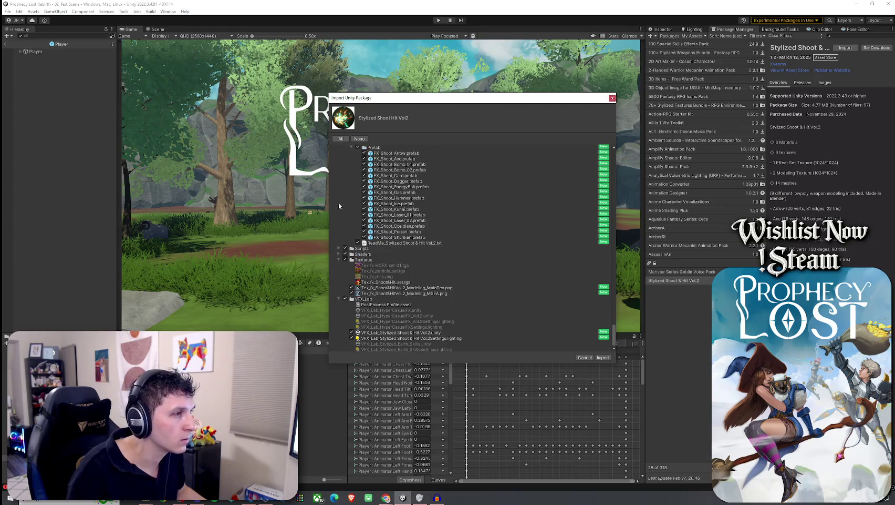
click(339, 259)
click(339, 298)
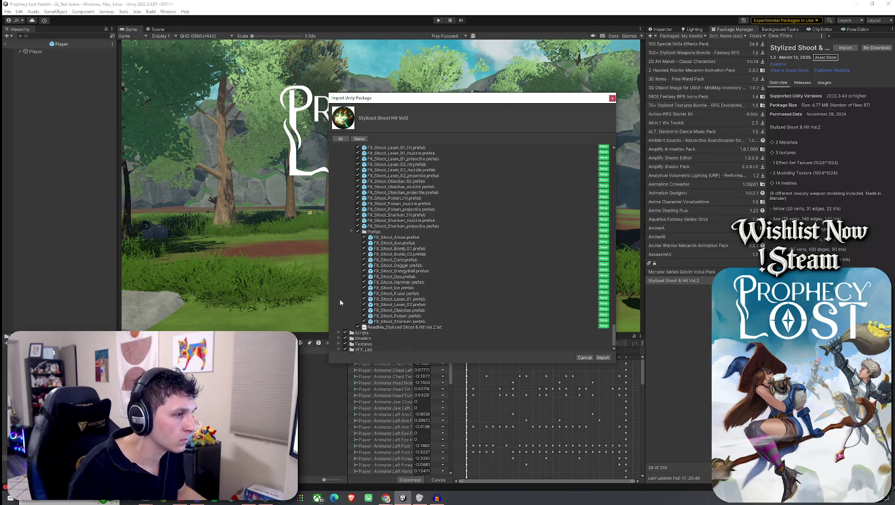
click(352, 228)
scroll(348, 214, up, 5)
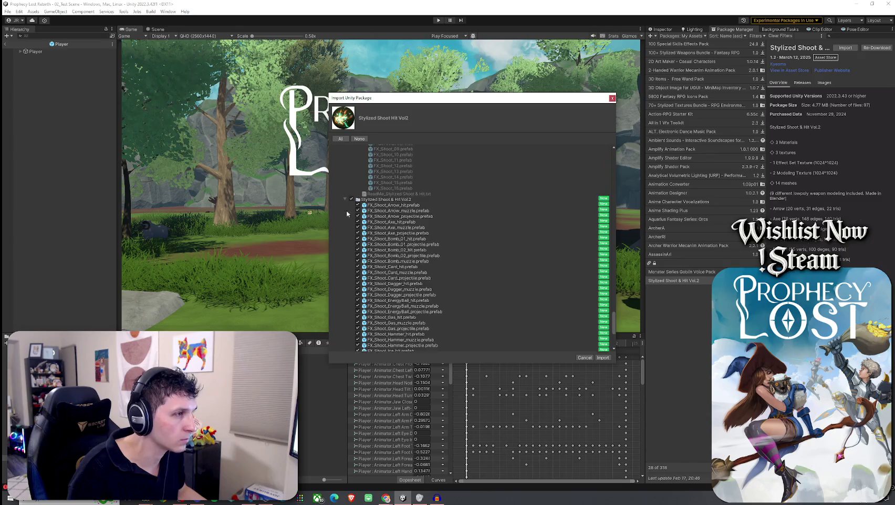
scroll(347, 221, up, 15)
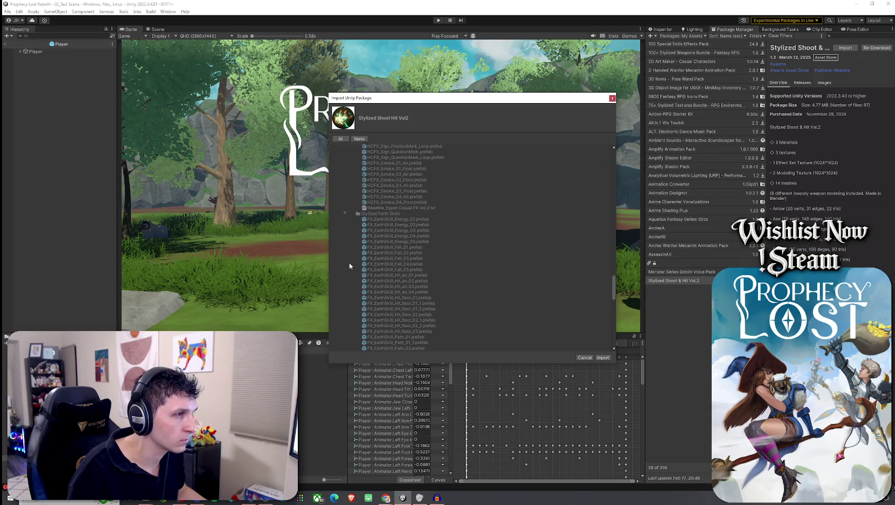
scroll(589, 164, up, 15)
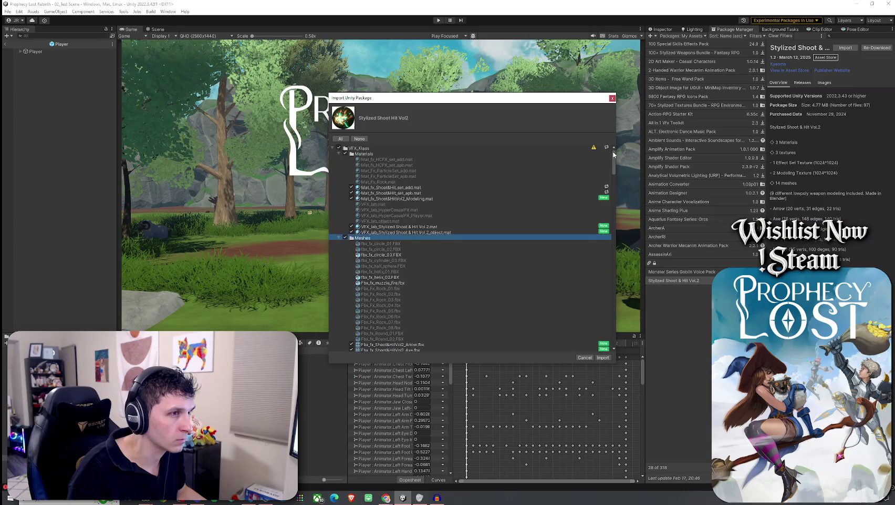
click(339, 154)
click(339, 159)
click(339, 165)
click(340, 165)
click(339, 165)
click(338, 165)
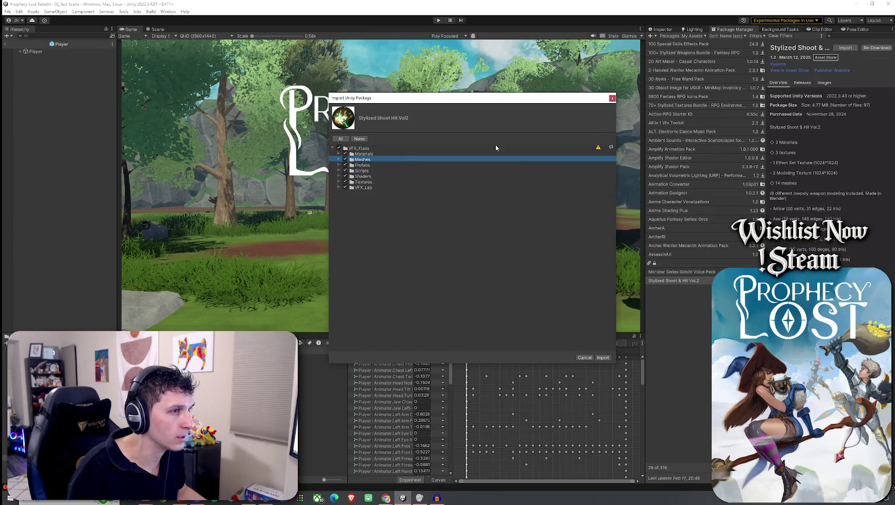
Uncheck the VFX_Klaus subfolders one by one, then re-include them all for import.
click(597, 147)
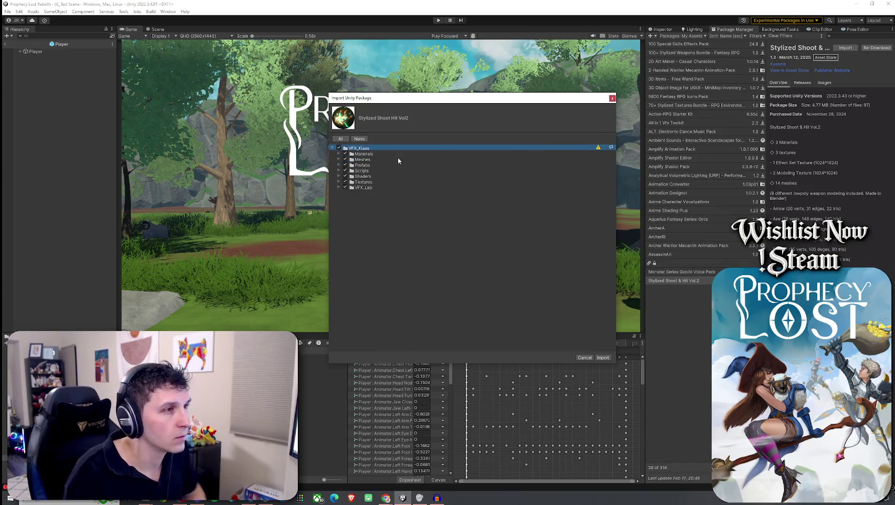
click(347, 153)
click(346, 153)
click(345, 160)
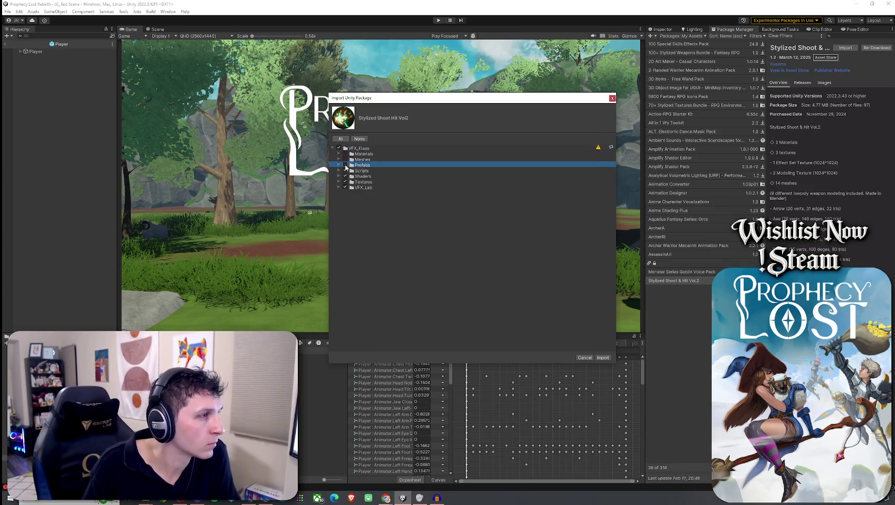
click(346, 165)
click(345, 171)
click(346, 176)
click(345, 181)
click(345, 187)
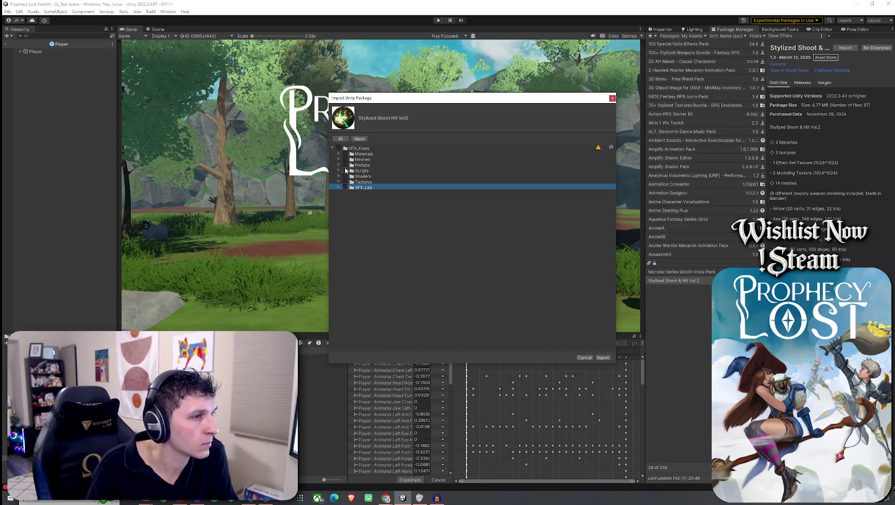
click(339, 148)
click(348, 154)
Review Materials, Meshes and Prefabs, collapsing the Hyper Casual FX and Stylized Earth Skills folders.
click(339, 154)
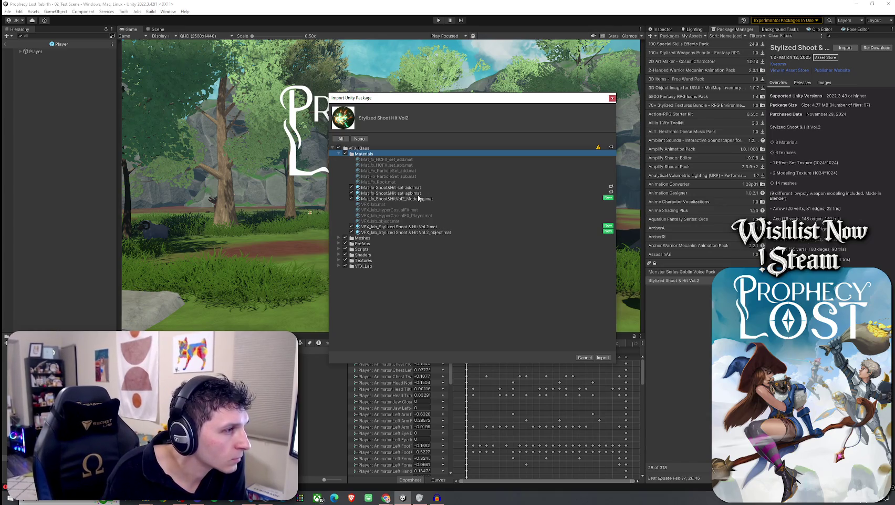
click(339, 238)
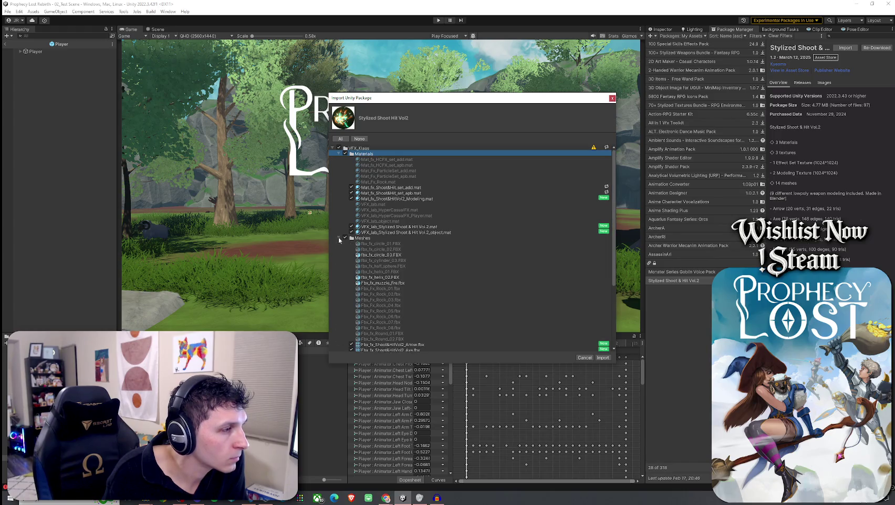
click(363, 256)
scroll(378, 254, down, 4)
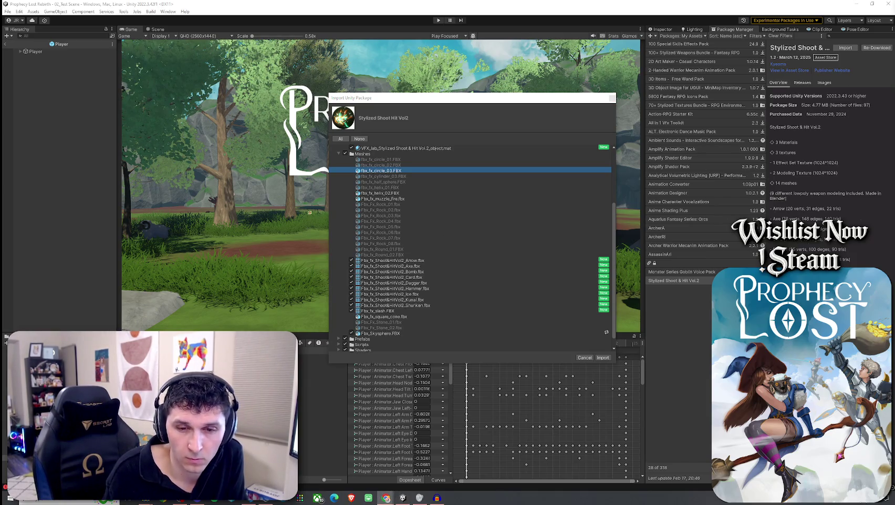
scroll(460, 213, down, 1)
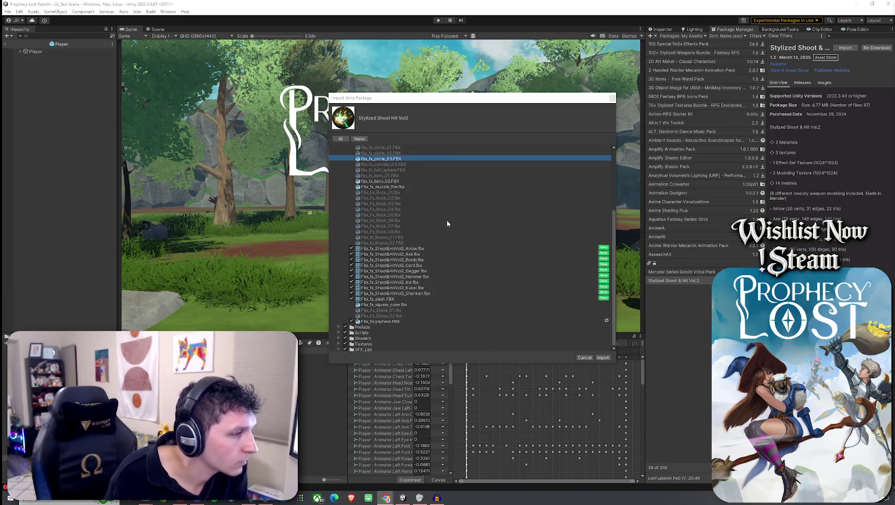
click(338, 327)
scroll(369, 295, down, 5)
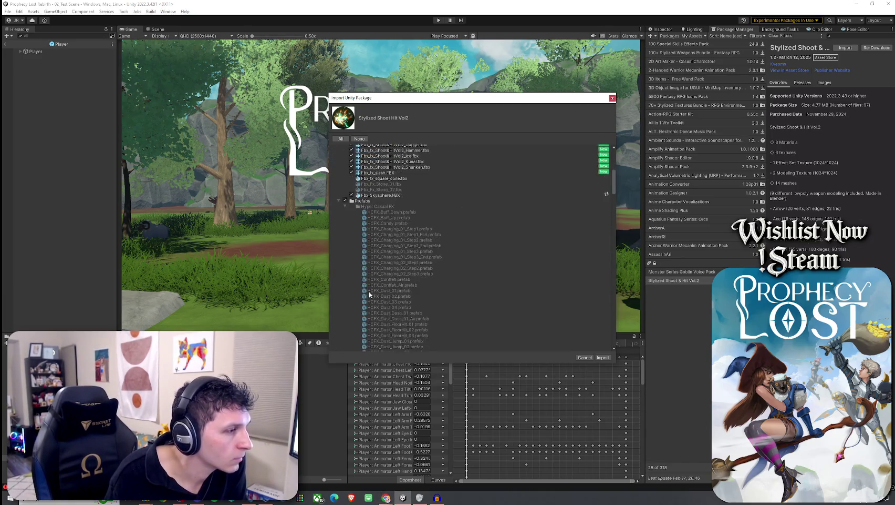
click(345, 206)
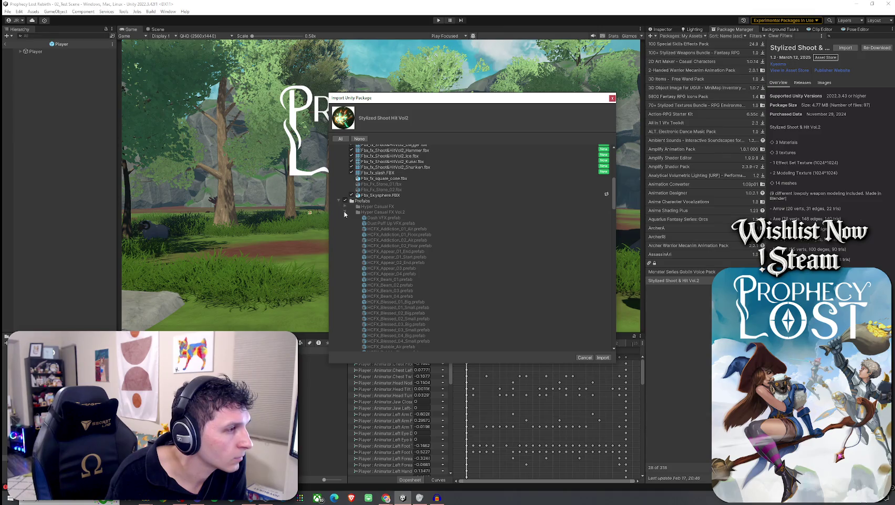
click(344, 211)
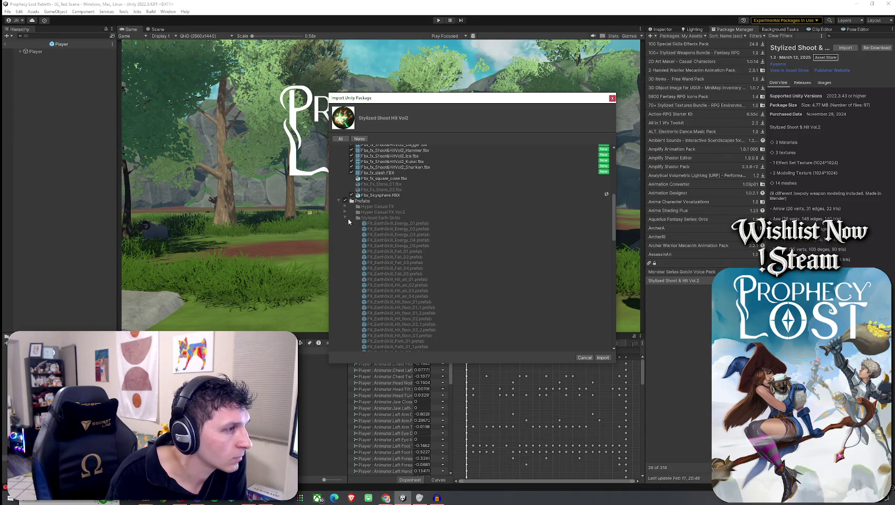
click(345, 217)
Browse the Stylized Shoot & Hit Vol.2 prefabs, then close the dialog without importing.
scroll(388, 291, up, 5)
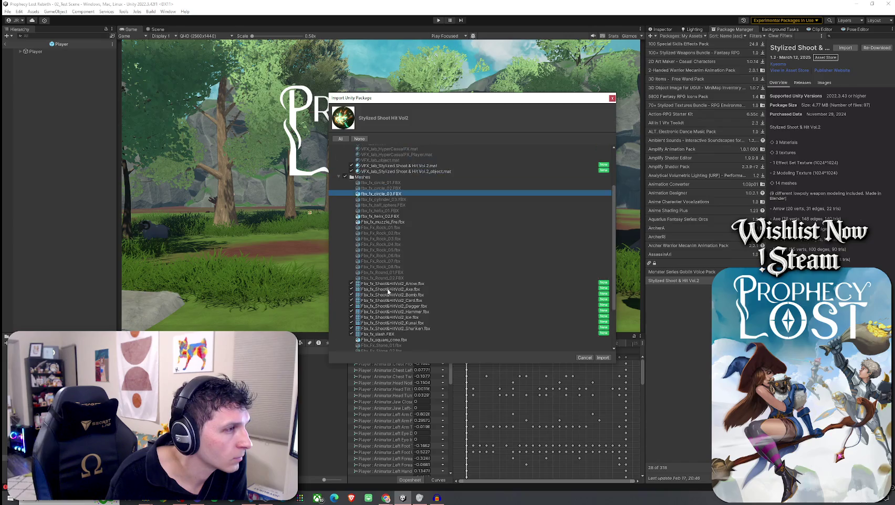
scroll(386, 257, up, 3)
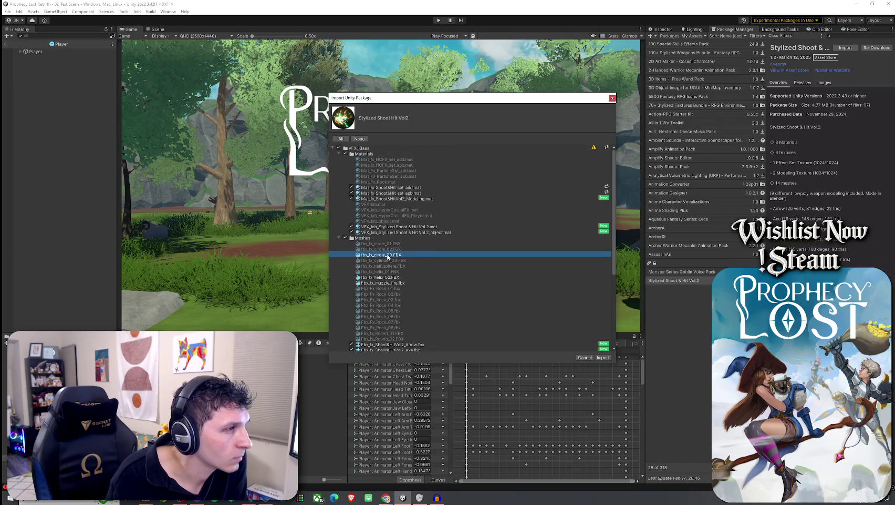
click(345, 154)
click(338, 160)
click(338, 160)
scroll(358, 260, down, 3)
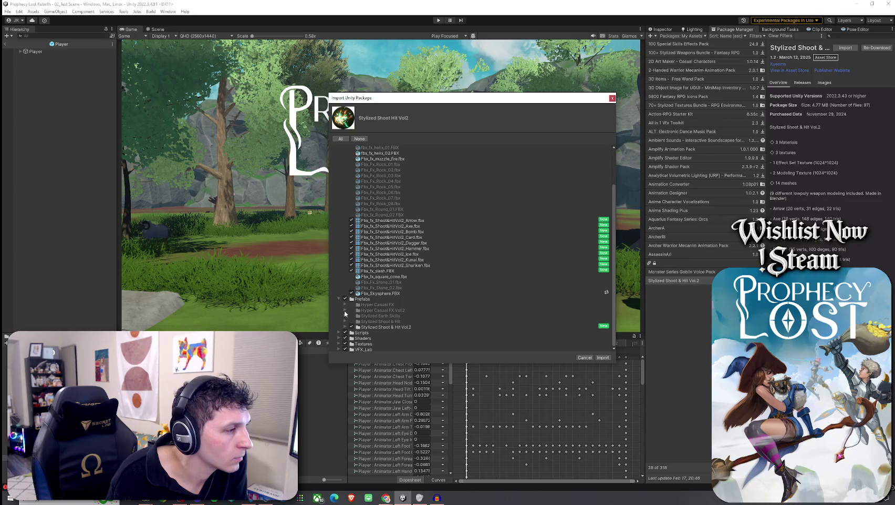
click(345, 326)
scroll(368, 303, down, 6)
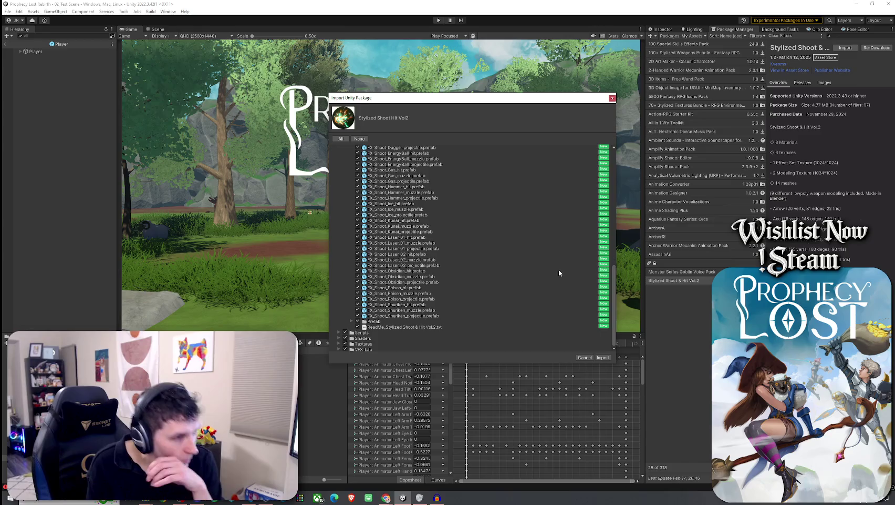
click(588, 357)
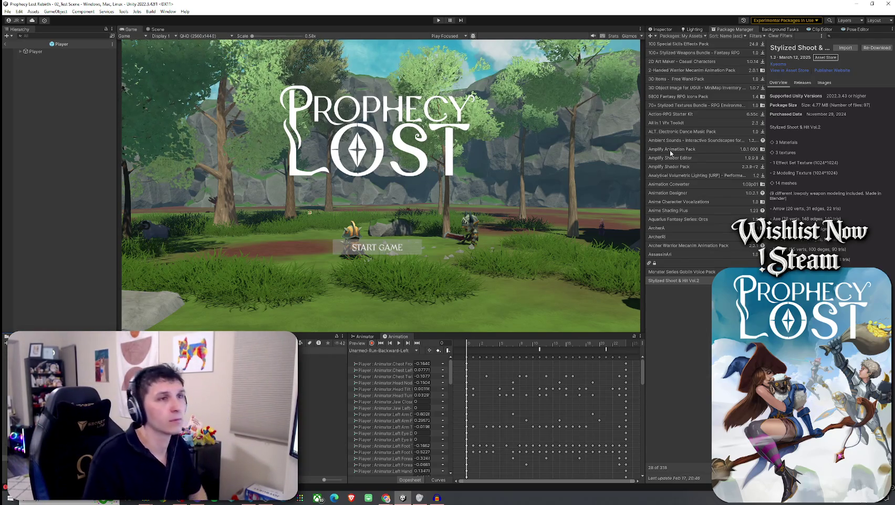
Reopen the Stylized Shoot & Hit Vol2 import, collapse its folders and import the checked files.
click(777, 145)
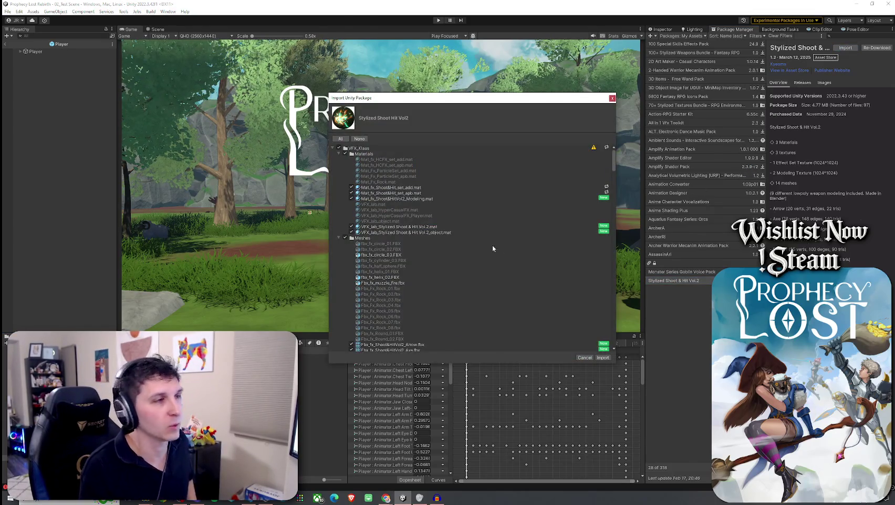
click(335, 149)
click(336, 149)
click(335, 149)
click(339, 153)
click(340, 160)
click(340, 165)
click(339, 171)
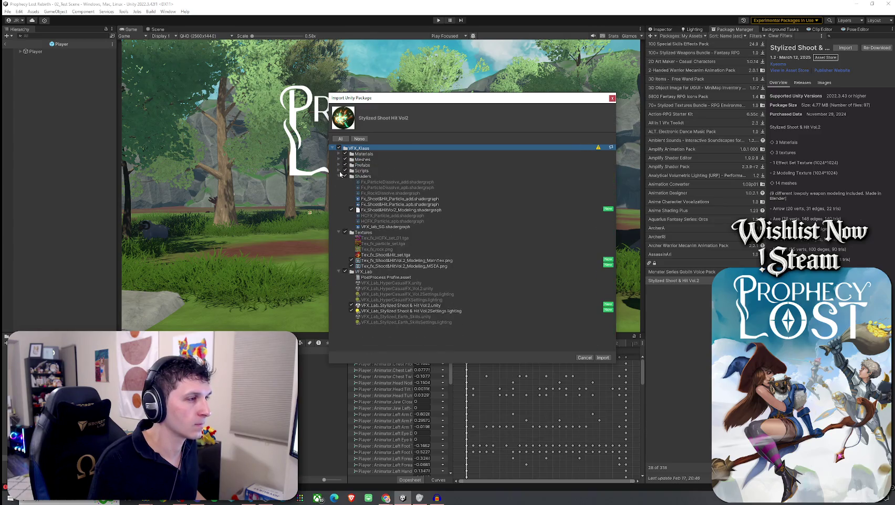
click(340, 171)
click(339, 170)
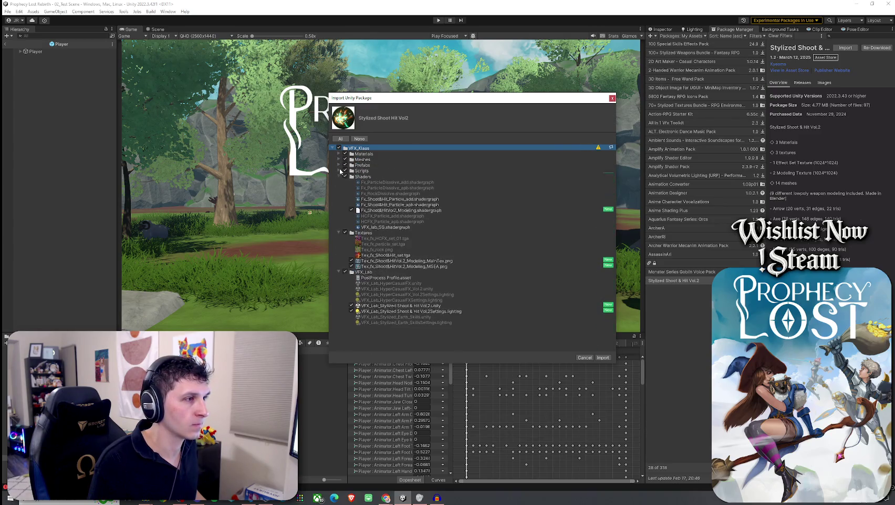
click(340, 176)
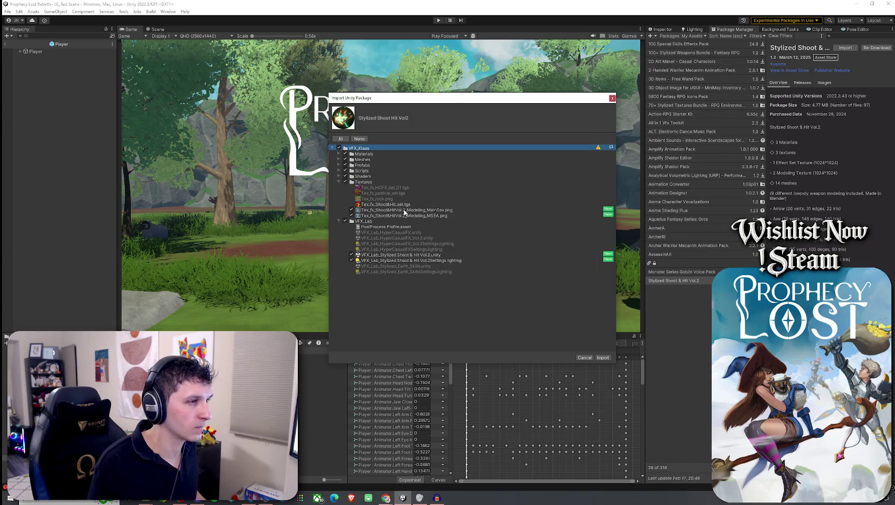
click(602, 358)
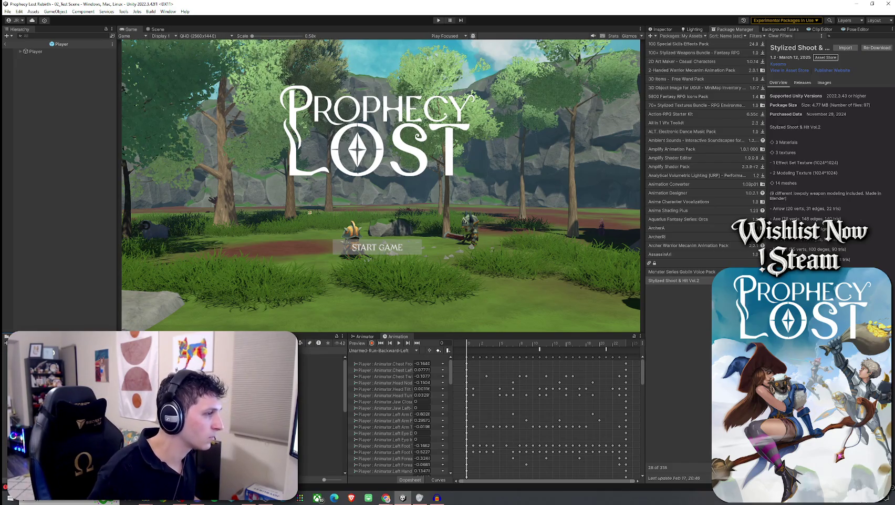
Preview the FX_Shoot_Arrow_hit and FX_Shoot_Arrow_muzzle particle effects.
double_click(321, 363)
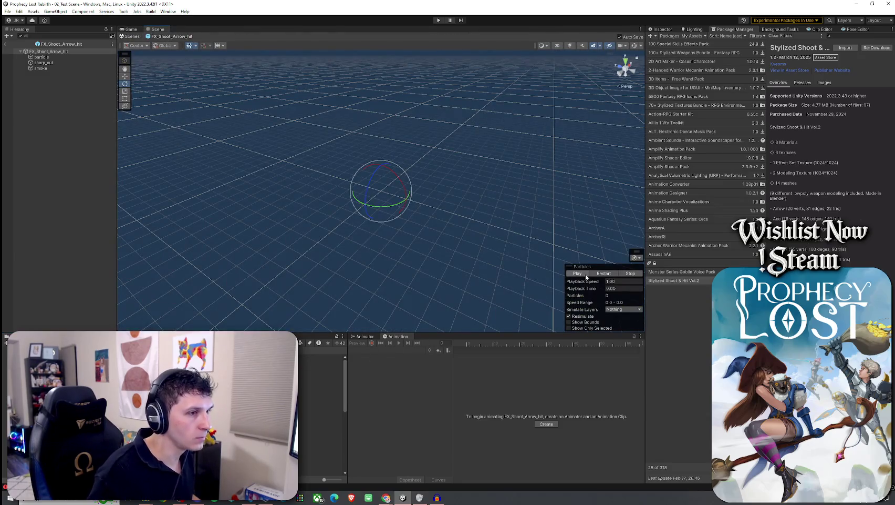
click(580, 273)
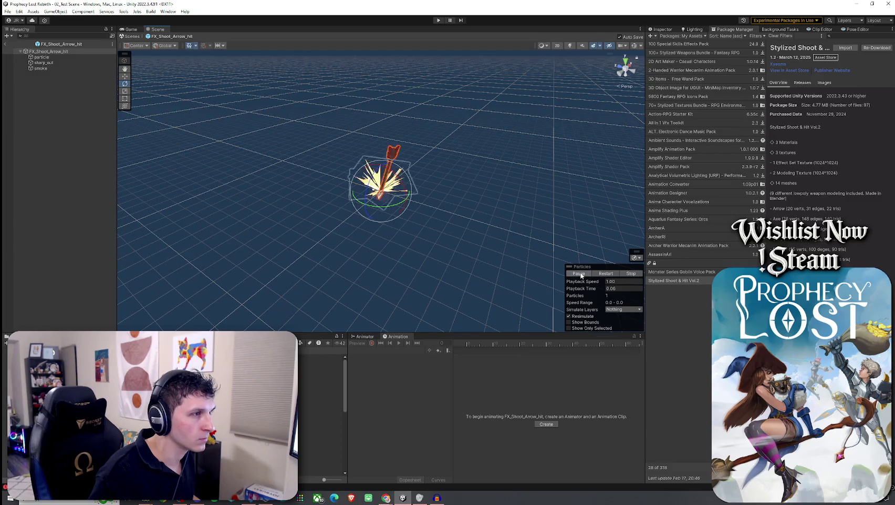
double_click(321, 368)
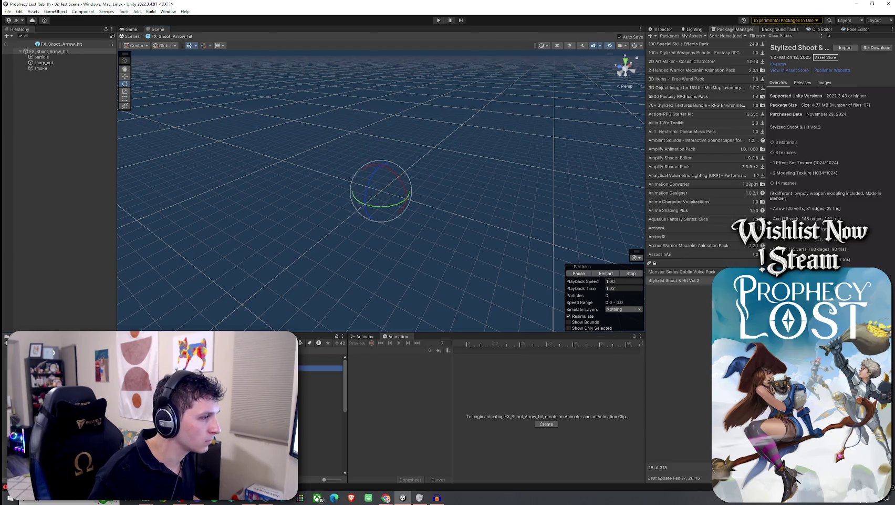
click(586, 274)
Inspect the FX_Shoot_Arrow_projectile prefab's particle settings, then return to 02_Test Scene.
double_click(321, 376)
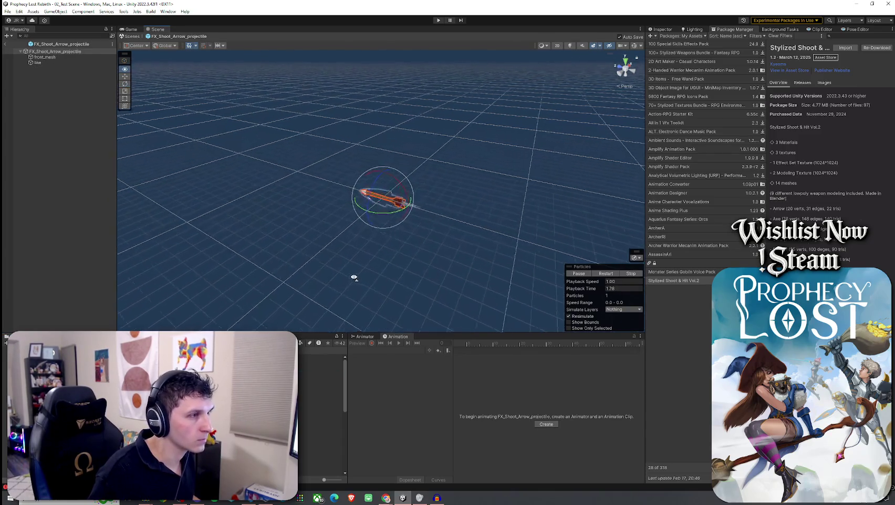
scroll(389, 278, up, 5)
scroll(426, 281, down, 10)
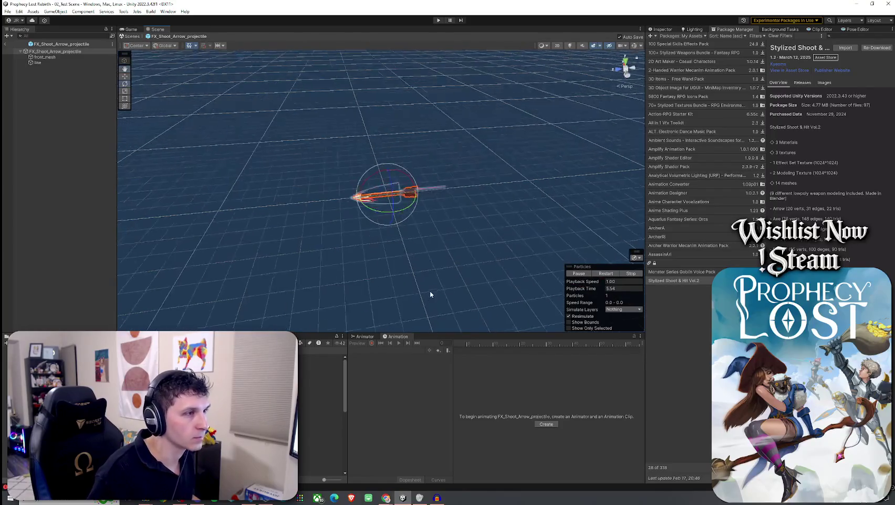
click(663, 29)
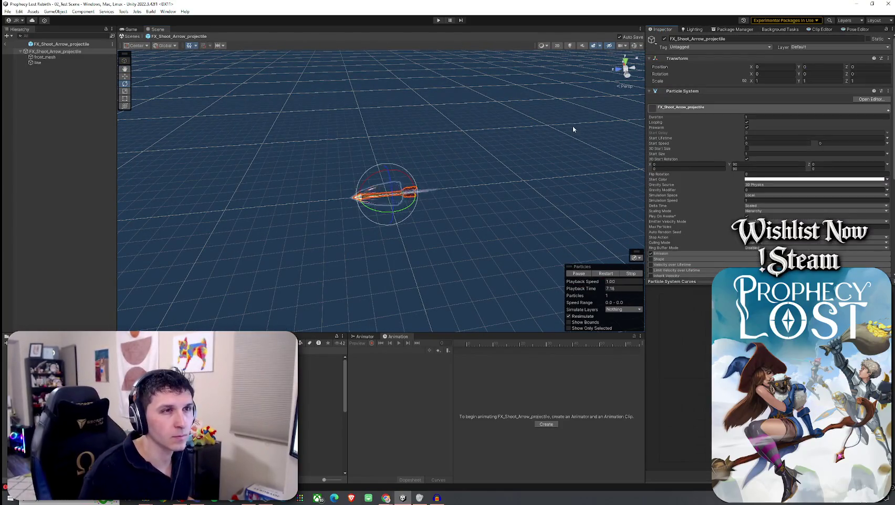
click(5, 44)
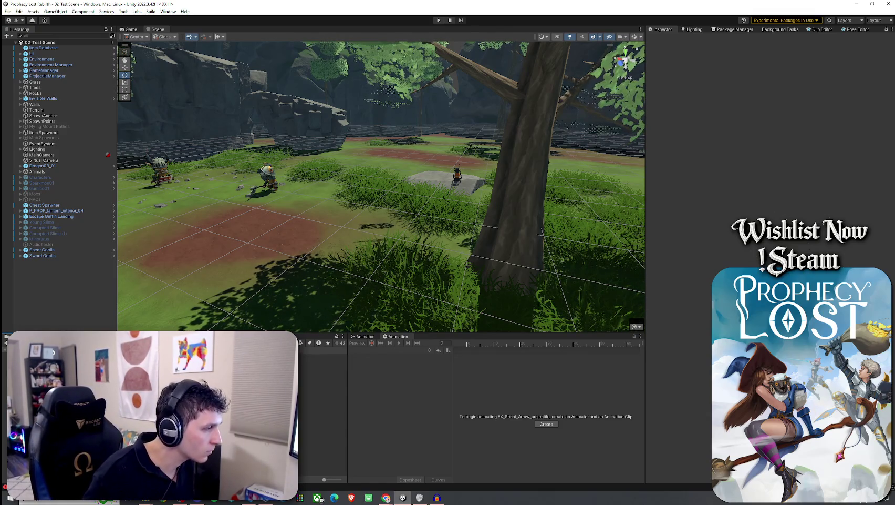
Open 2_Goblin Arrow and assign FX_Shoot_Arrow as its Travel VFX via an 'arrow' asset search.
click(315, 357)
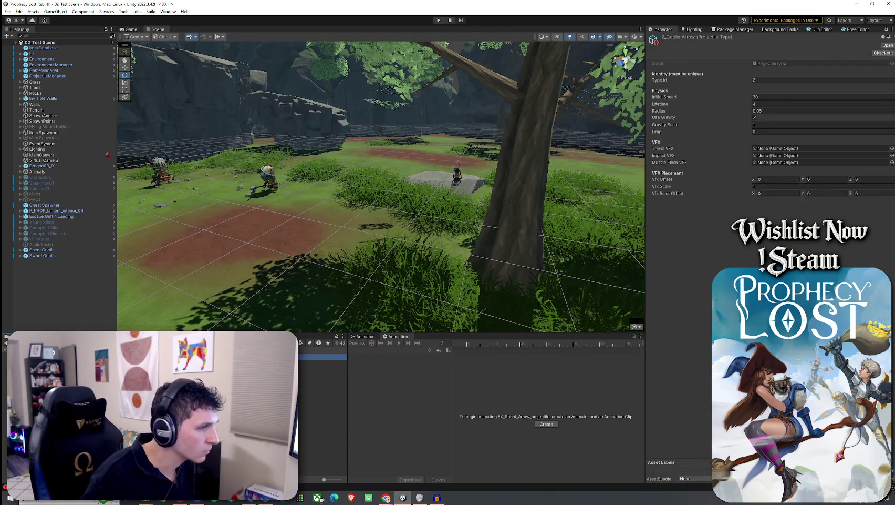
click(892, 148)
text(rrow)
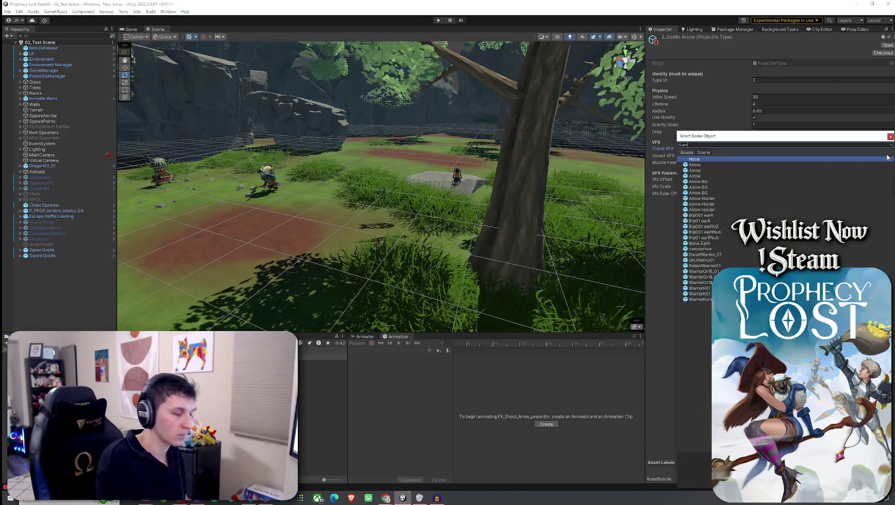
click(688, 153)
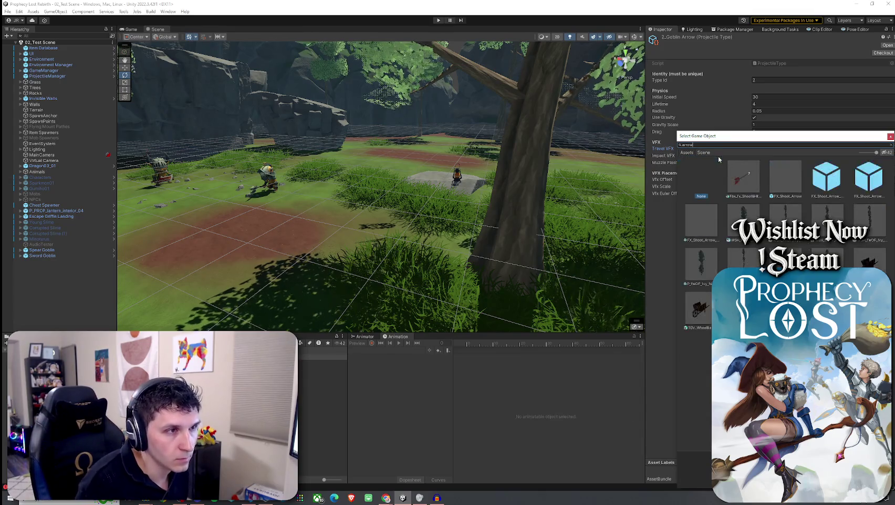
click(749, 184)
click(816, 178)
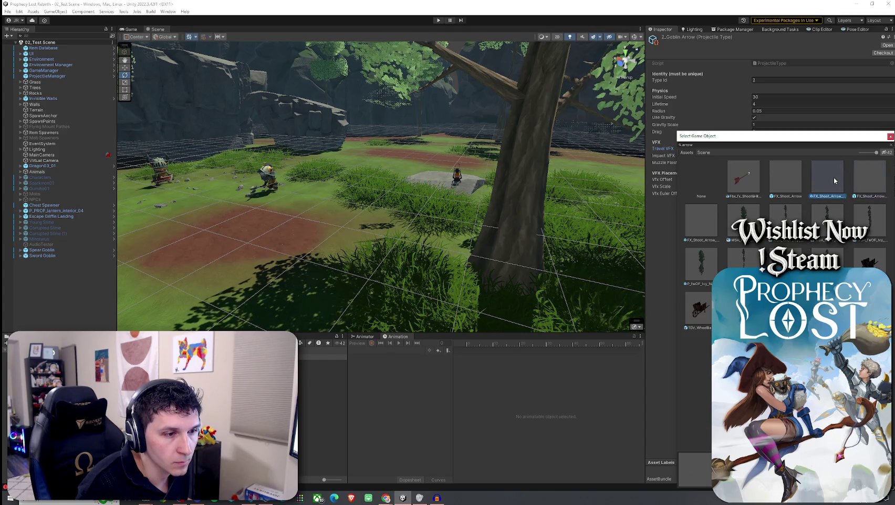
click(742, 182)
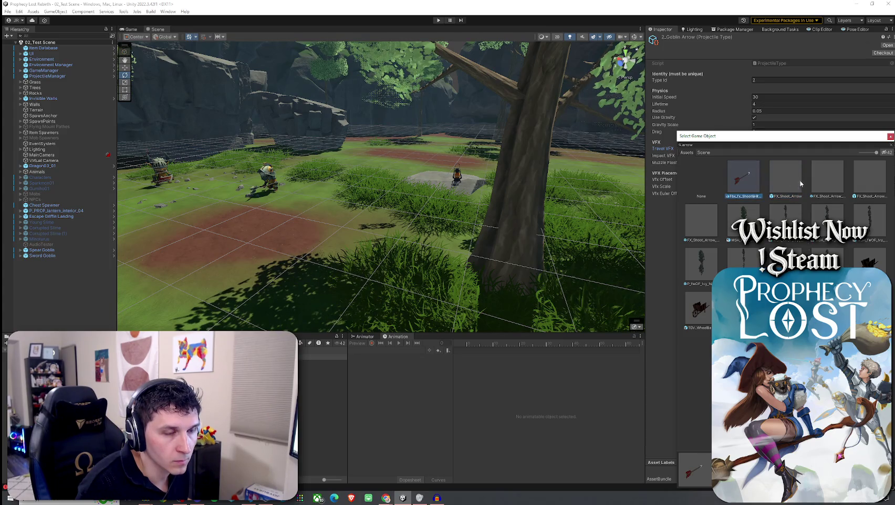
click(785, 177)
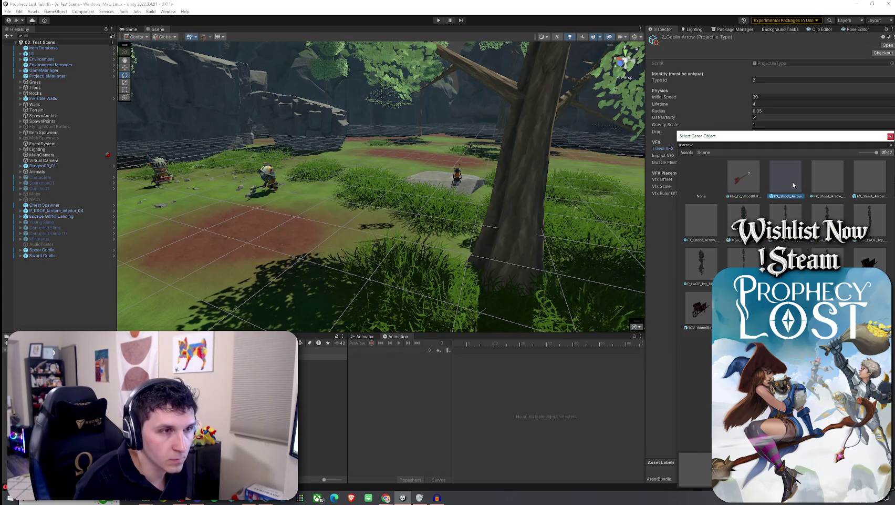
click(829, 183)
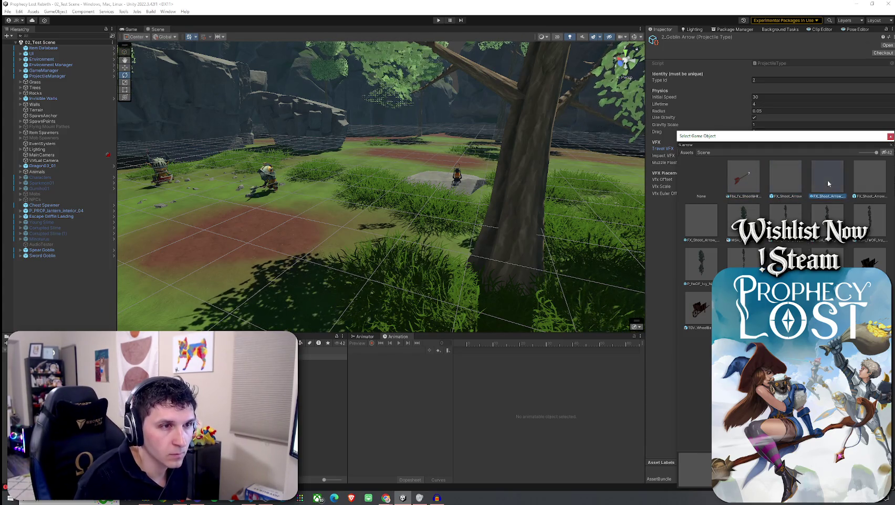
double_click(785, 178)
Assign FX_Shoot_Arrow_muzzle to the Impact VFX slot from the arrow-filtered picker.
click(892, 155)
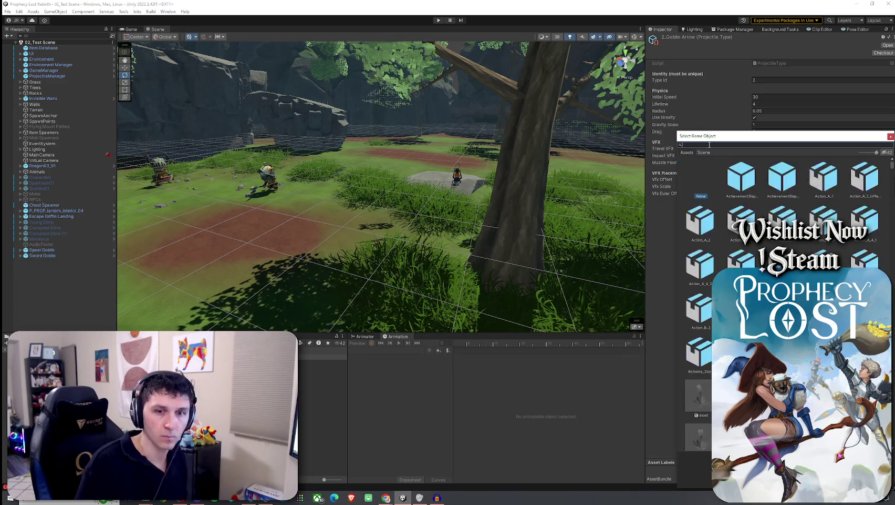
text(arrow)
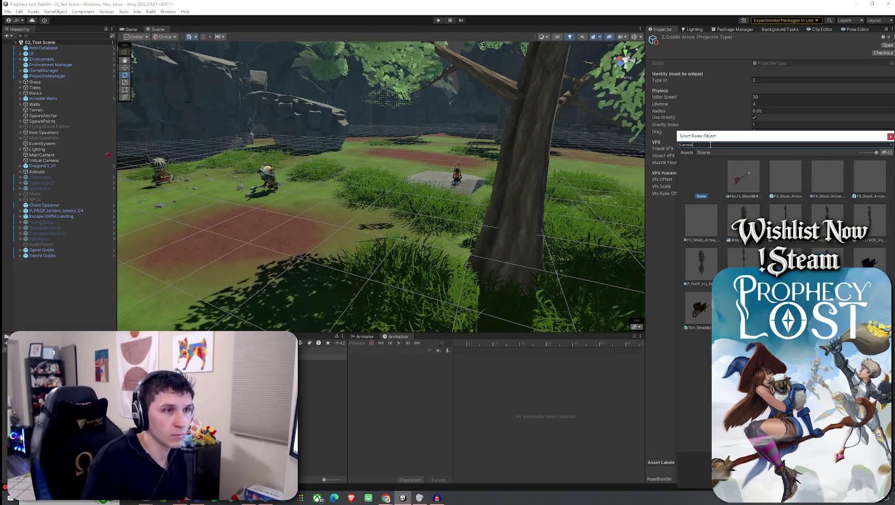
click(856, 185)
mouse_move(793, 138)
mouse_down()
mouse_move(778, 183)
mouse_move(783, 203)
mouse_move(778, 173)
mouse_up()
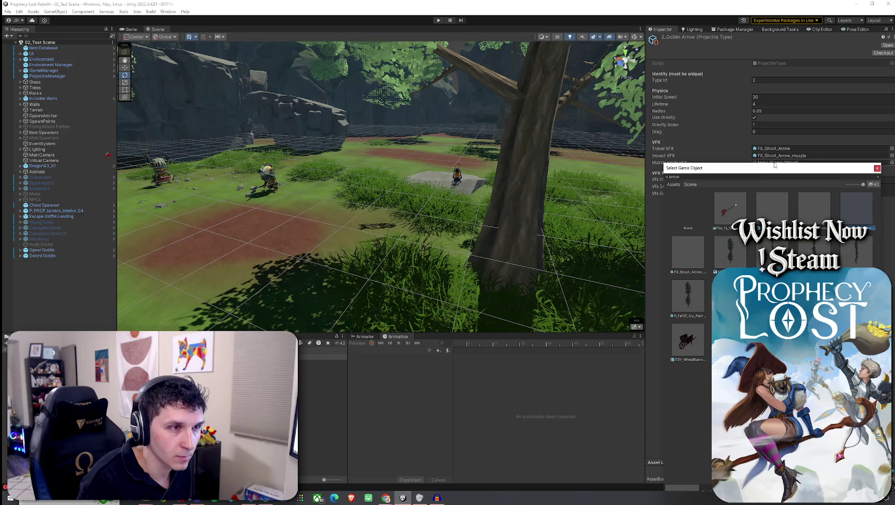
click(773, 163)
click(892, 161)
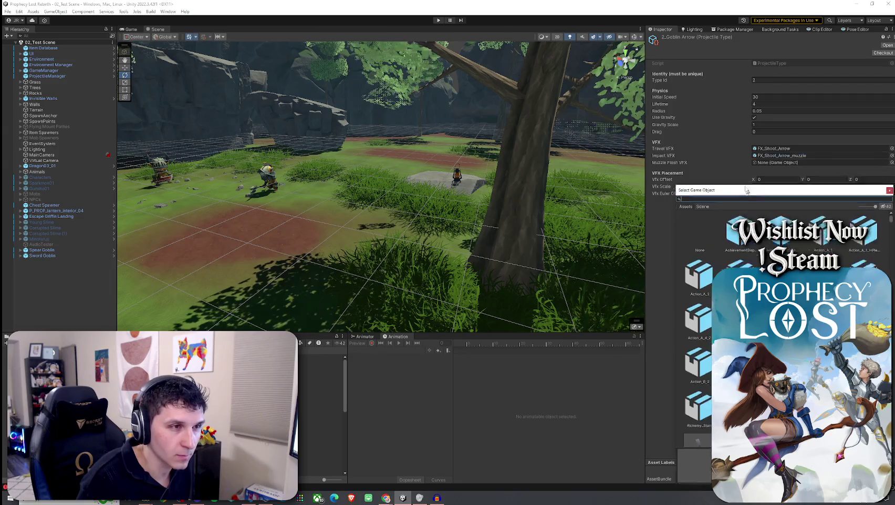
Change the Goblin Arrow's Impact VFX to FX_Shoot_Arrow_hit.
text(arrow)
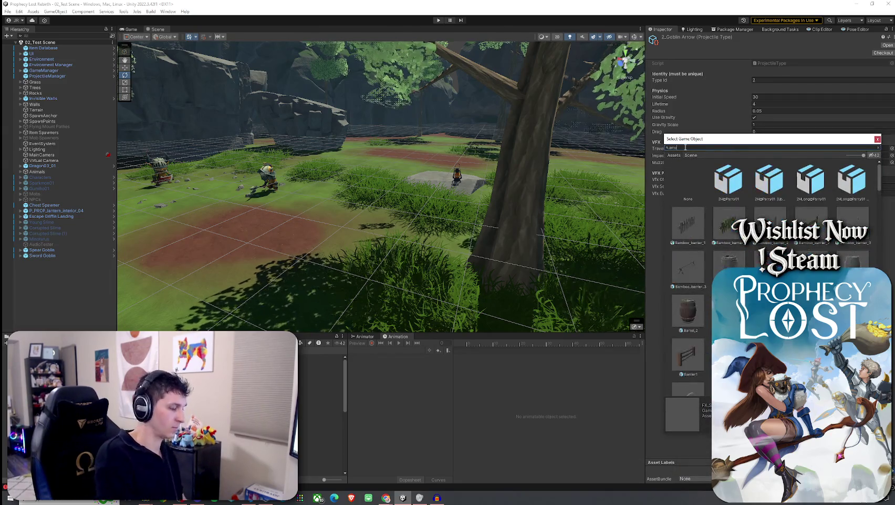
mouse_move(778, 141)
mouse_down()
mouse_move(788, 160)
mouse_move(785, 197)
mouse_up()
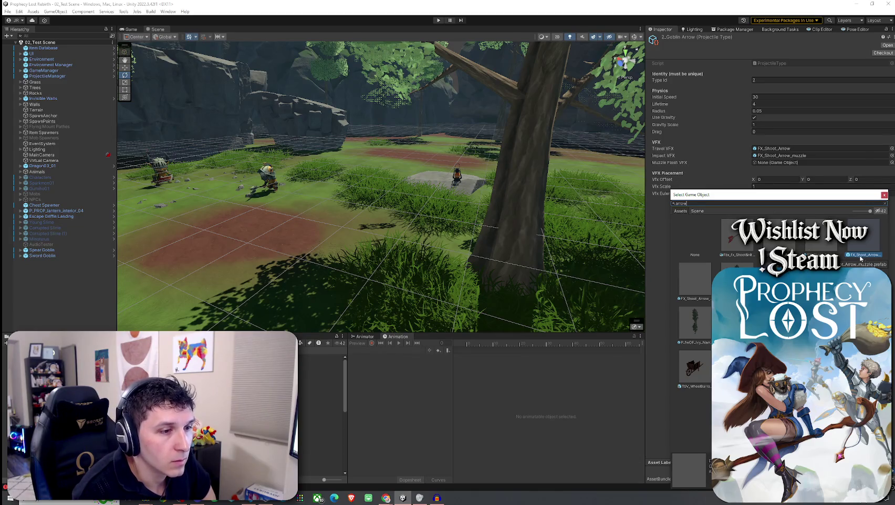
click(819, 247)
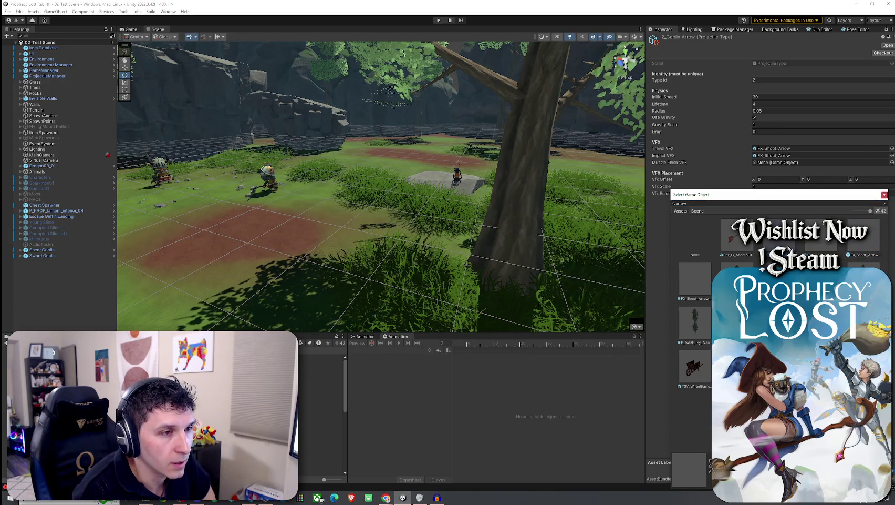
click(821, 245)
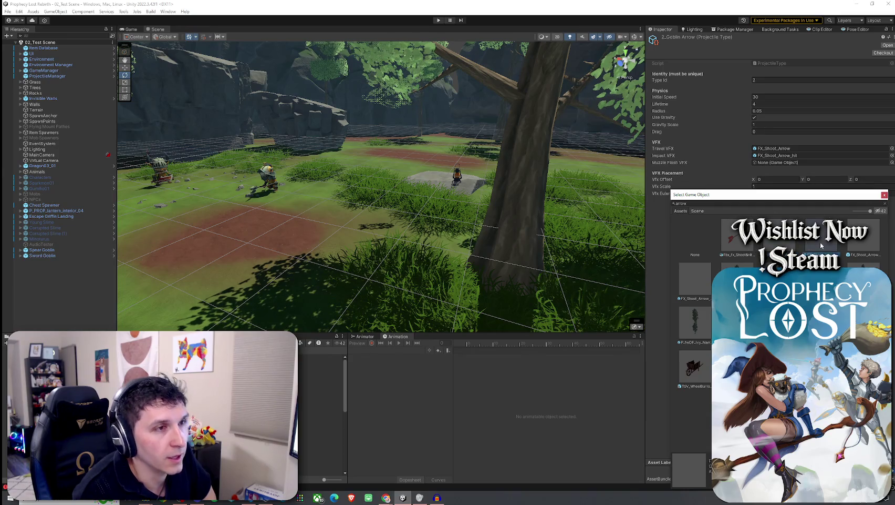
double_click(821, 244)
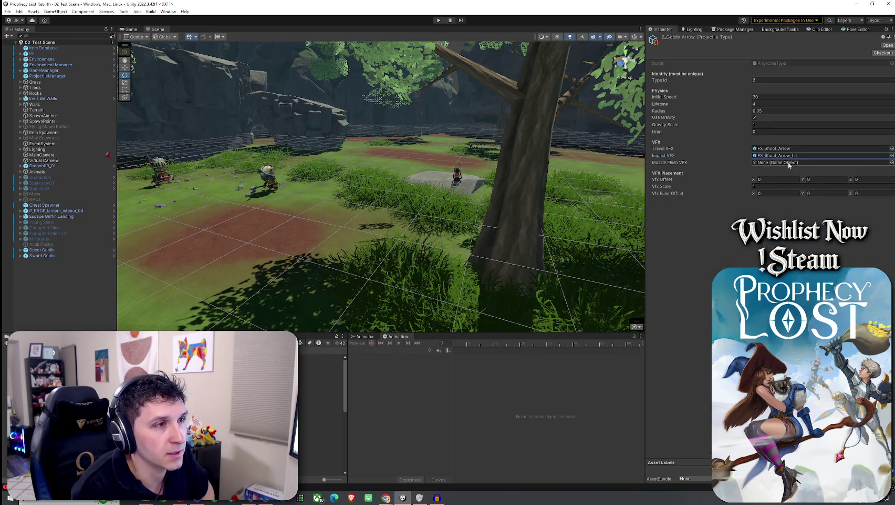
Set Muzzle Flash VFX to FX_Shoot_Arrow_muzzle by searching 'arrow muzzle'.
click(892, 163)
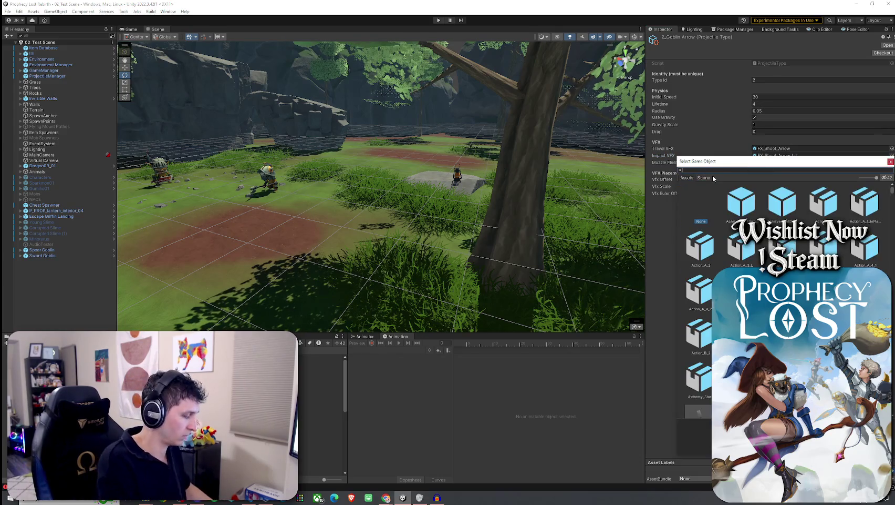
text(arrow muzzle)
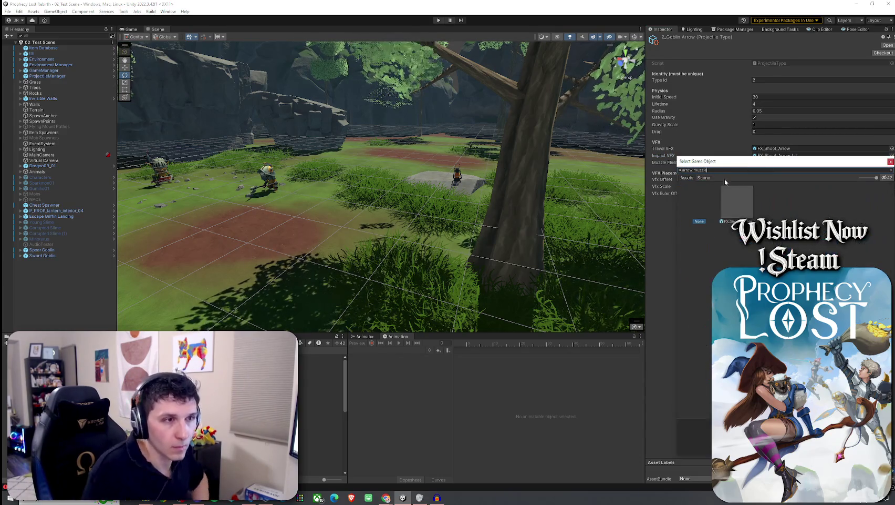
double_click(738, 206)
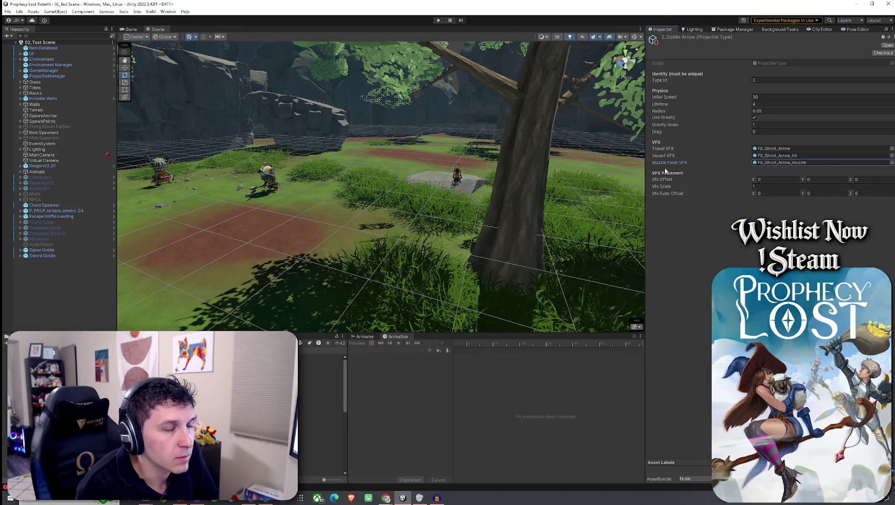
Check the initial speed and lifetime values, save the projectile, and switch to the code editor.
click(762, 97)
click(763, 104)
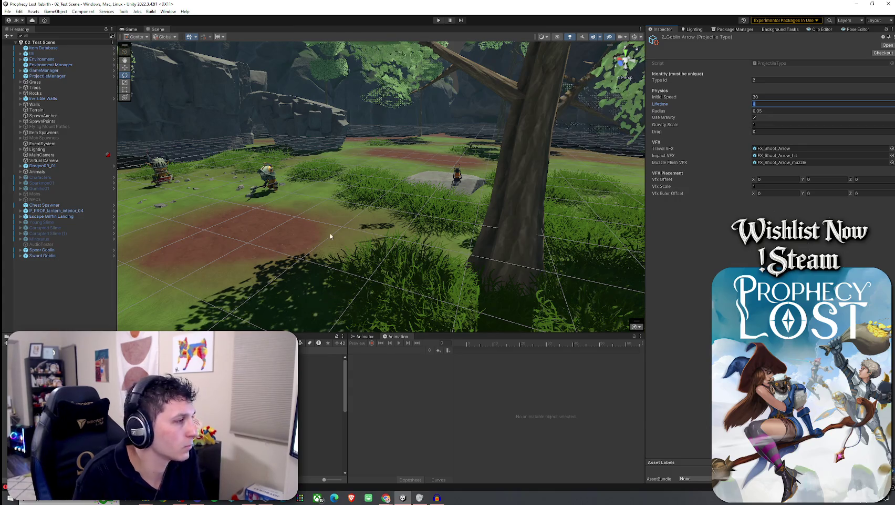
click(8, 11)
click(21, 45)
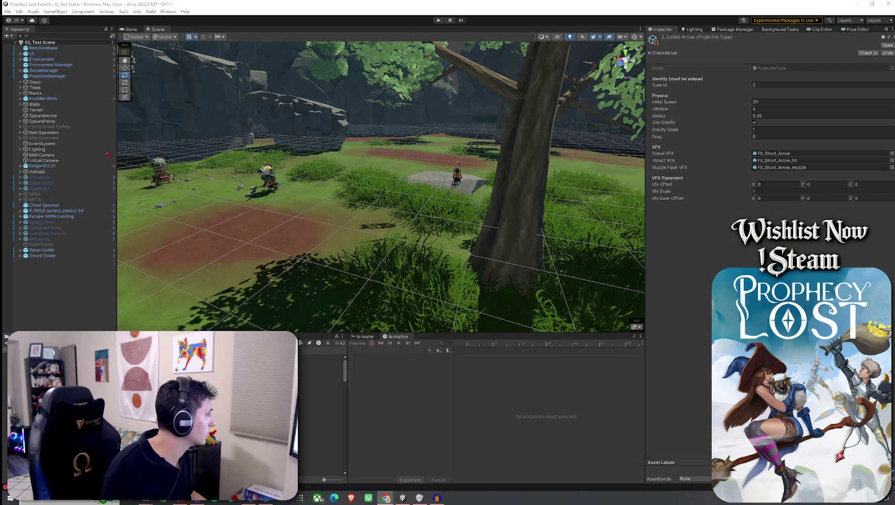
key(alt+Tab)
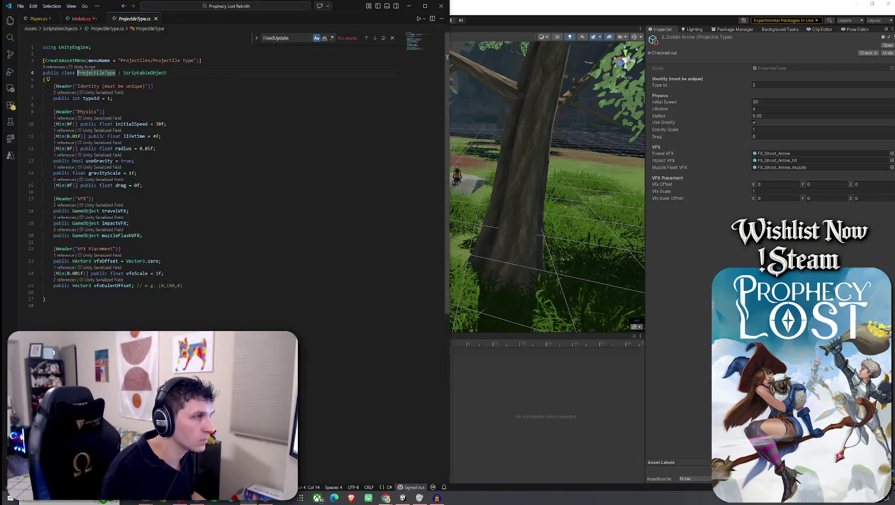
key(ctrl+Tab)
key(ctrl+f)
text(player)
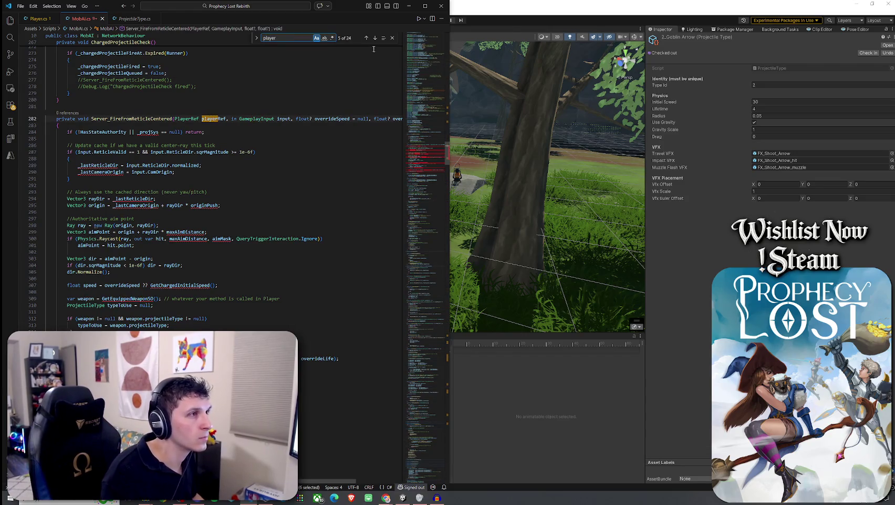
click(367, 39)
click(366, 38)
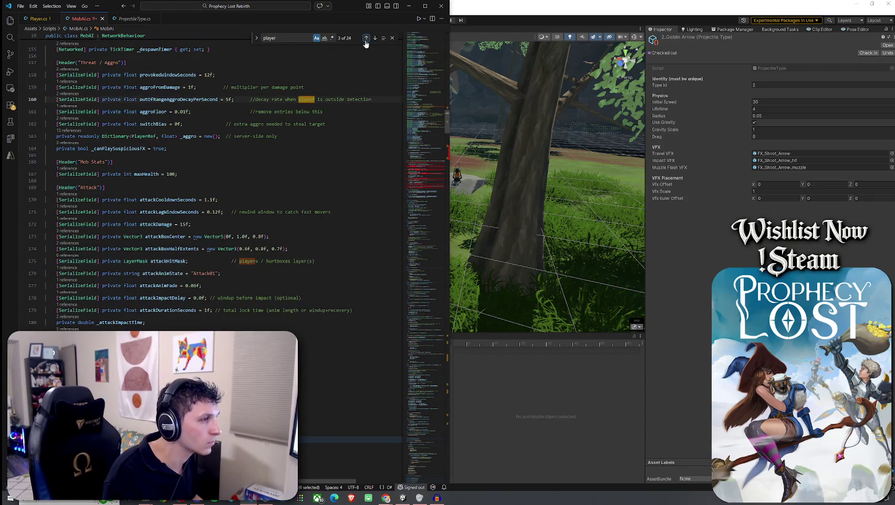
click(366, 38)
click(366, 38)
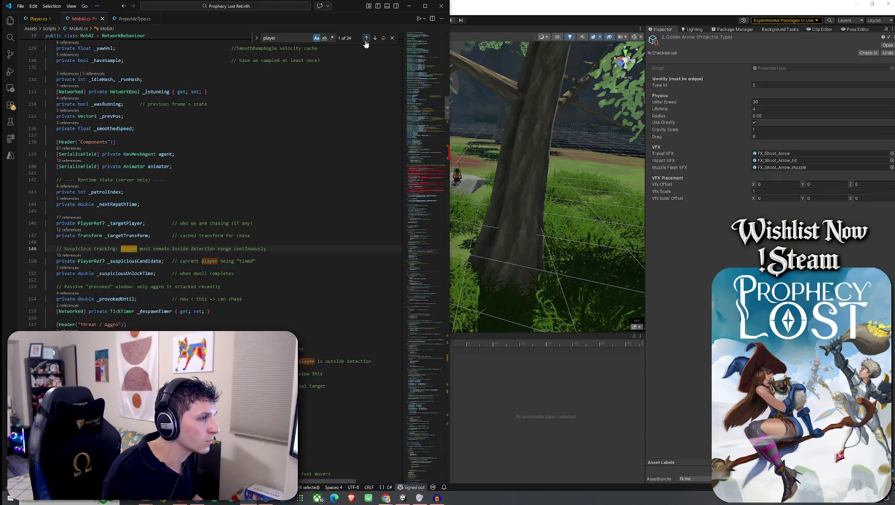
click(375, 39)
click(375, 40)
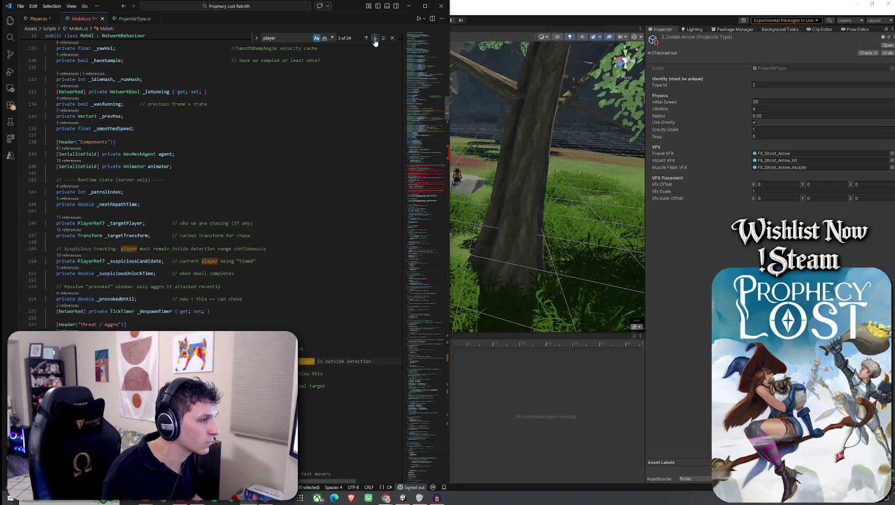
double_click(141, 235)
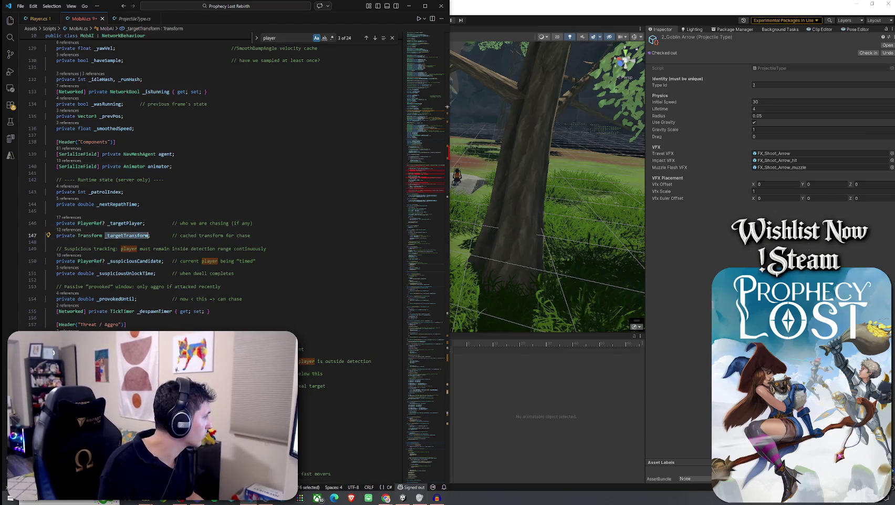
key(alt+Tab)
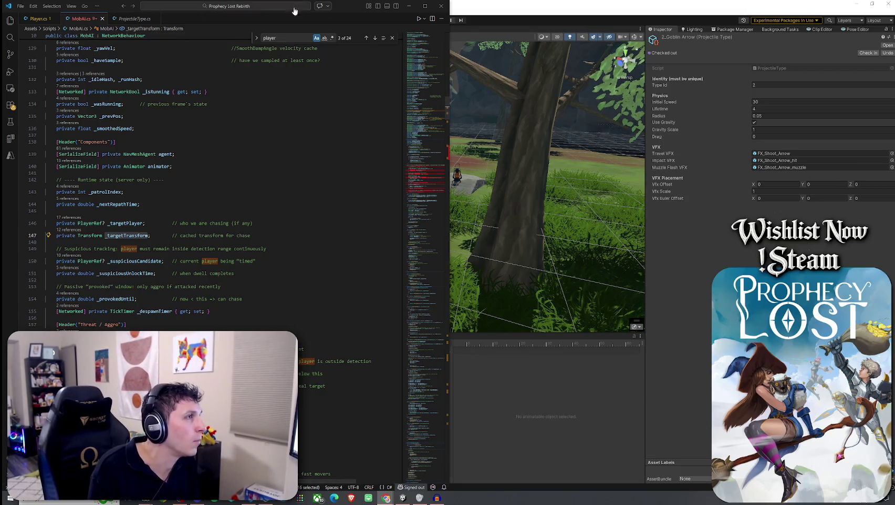
key(alt+Tab)
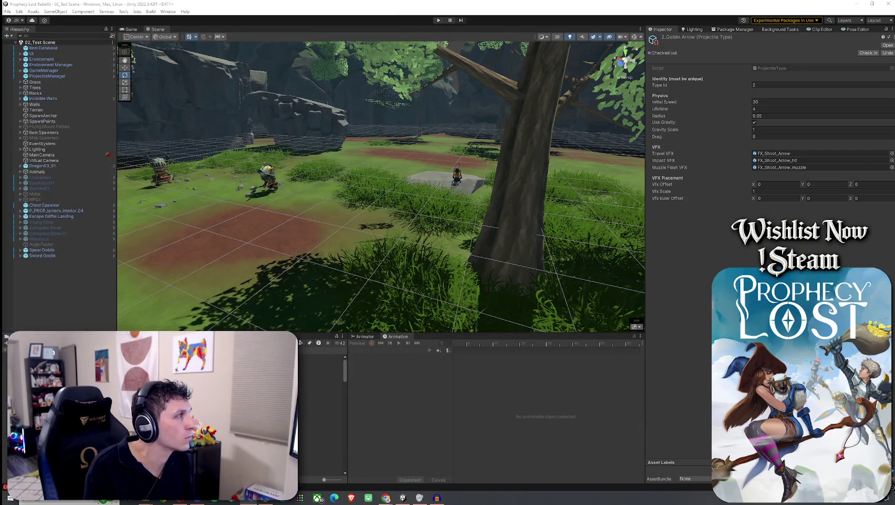
Open the CgoblinArcher prefab for editing.
click(7, 11)
click(79, 4)
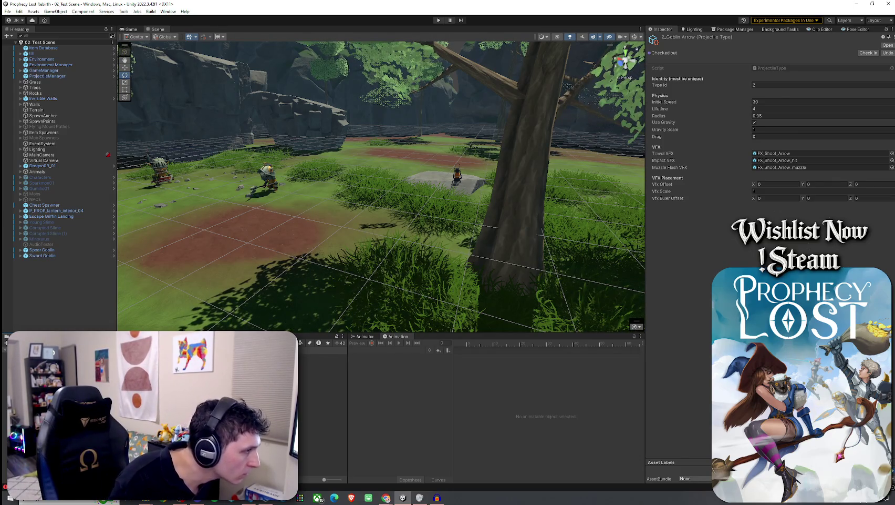
click(321, 373)
click(571, 357)
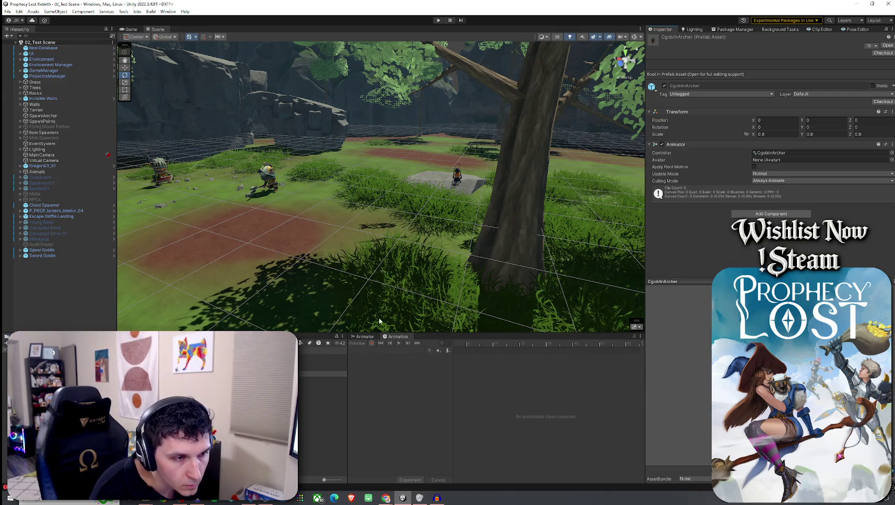
double_click(321, 373)
scroll(403, 274, up, 8)
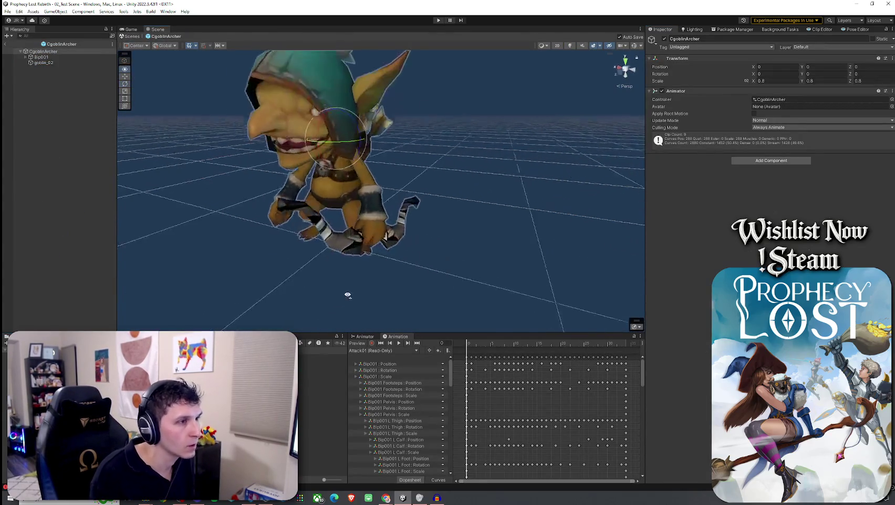
Replace the bow's WarriorKc01_W01 material with CgoblinArcher_W.
click(382, 311)
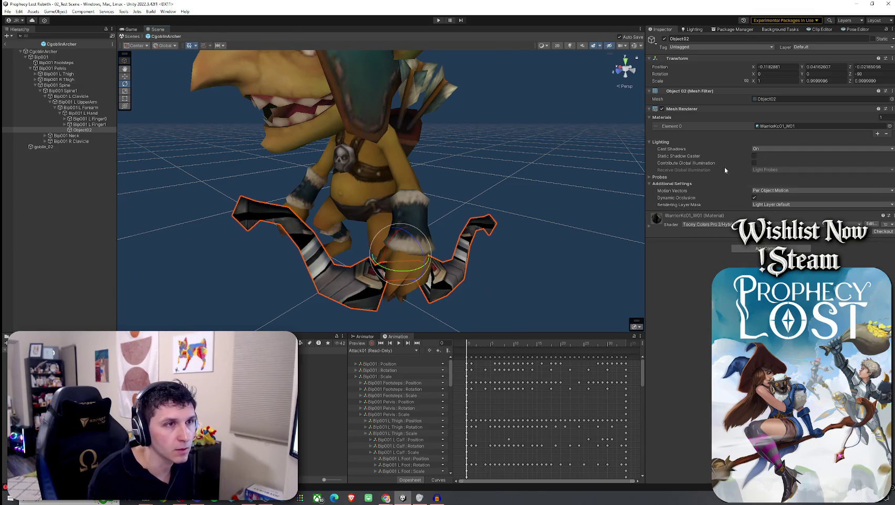
click(788, 127)
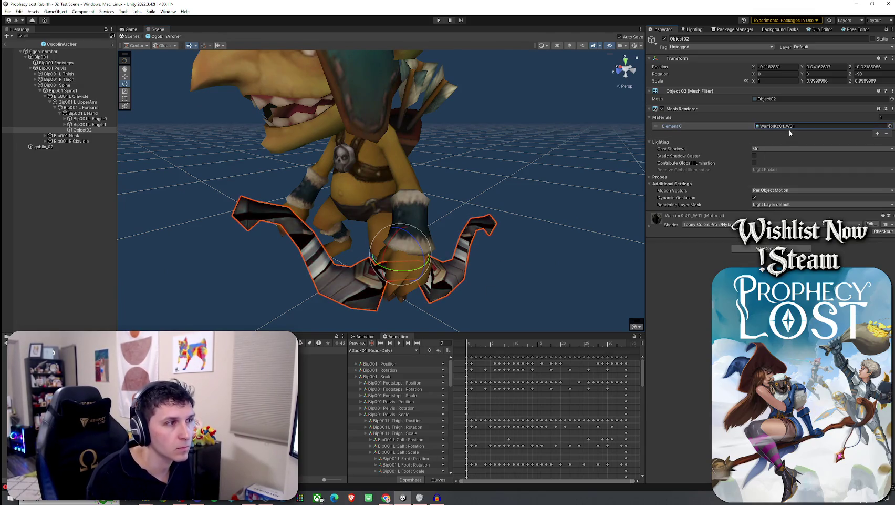
click(889, 127)
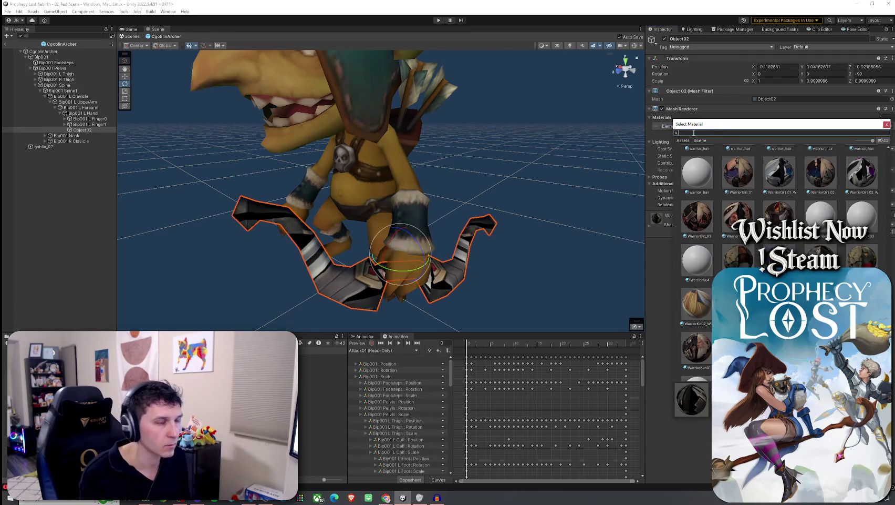
text(archer)
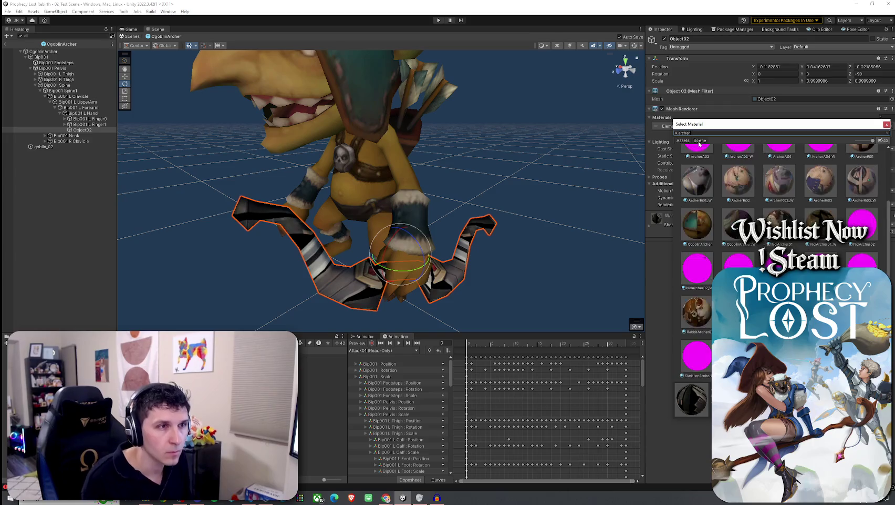
scroll(700, 153, up, 2)
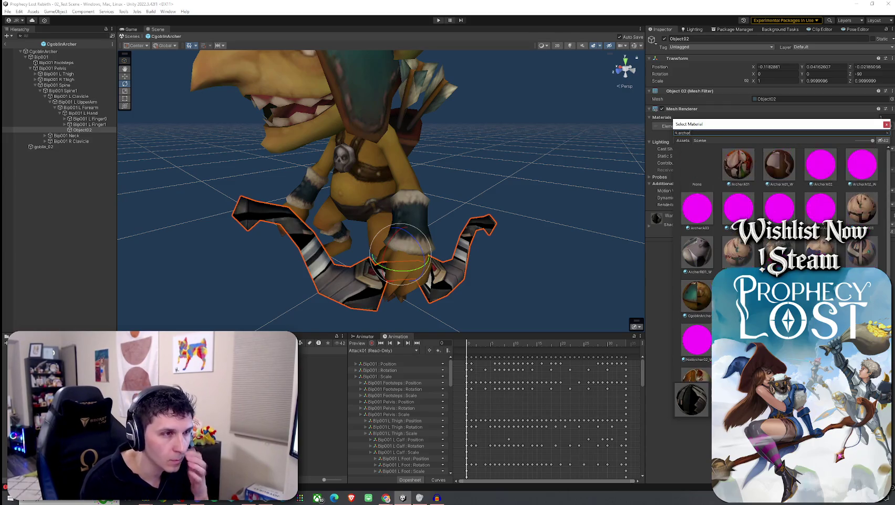
scroll(751, 267, down, 2)
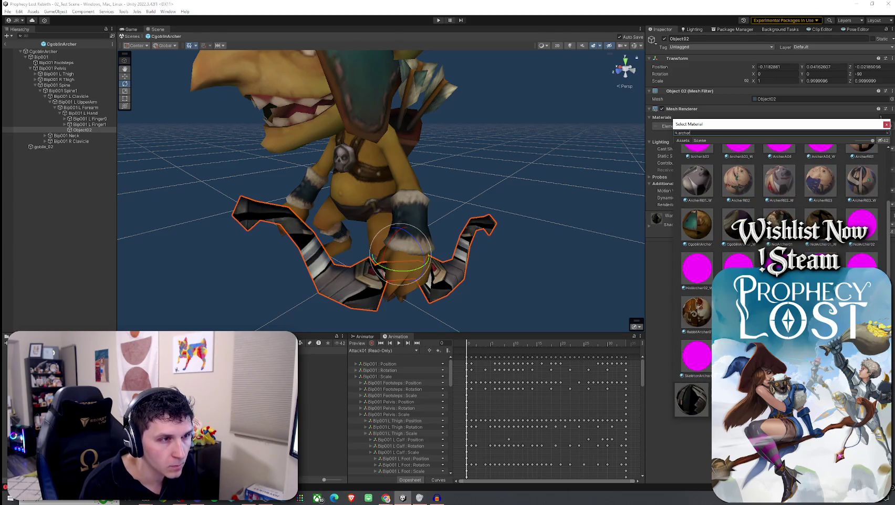
click(738, 225)
double_click(737, 227)
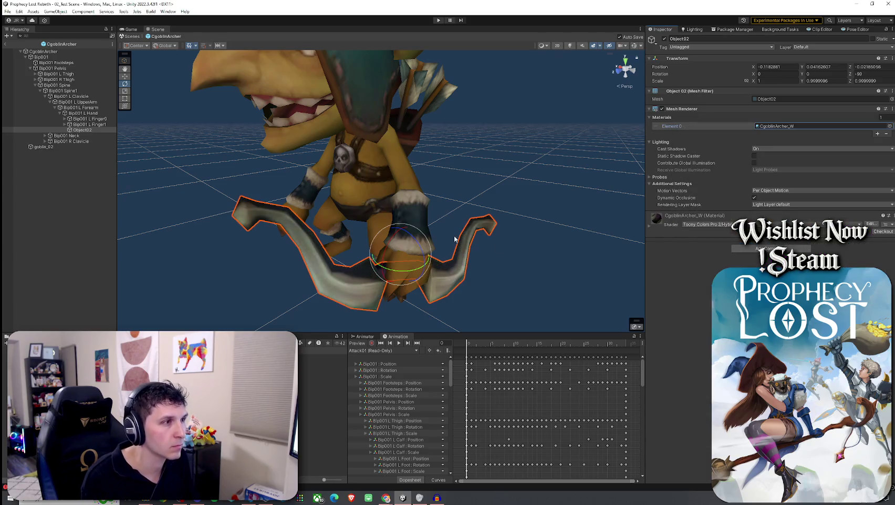
Inspect the re-textured goblin archer, then leave the prefab for 02_Test Scene.
mouse_move(387, 241)
mouse_down()
mouse_move(415, 215)
mouse_move(385, 225)
mouse_up()
scroll(385, 224, down, 5)
drag(314, 206, 340, 226)
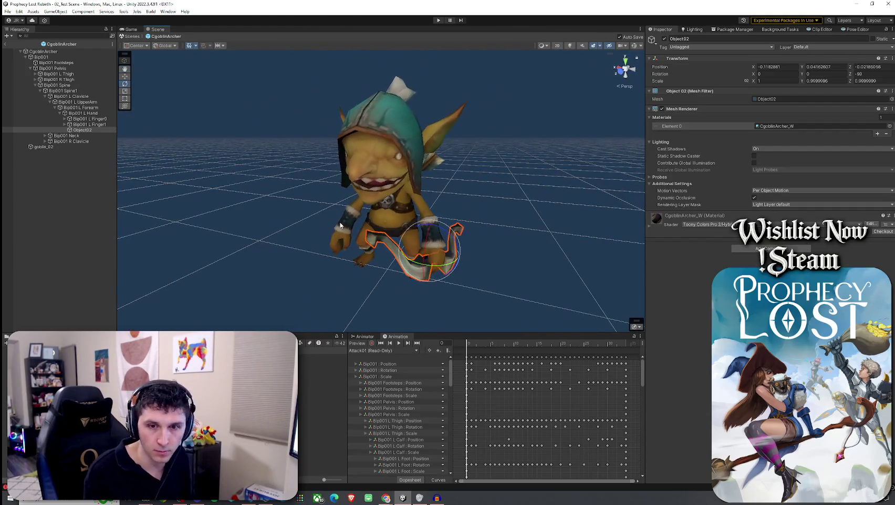
click(7, 11)
click(7, 44)
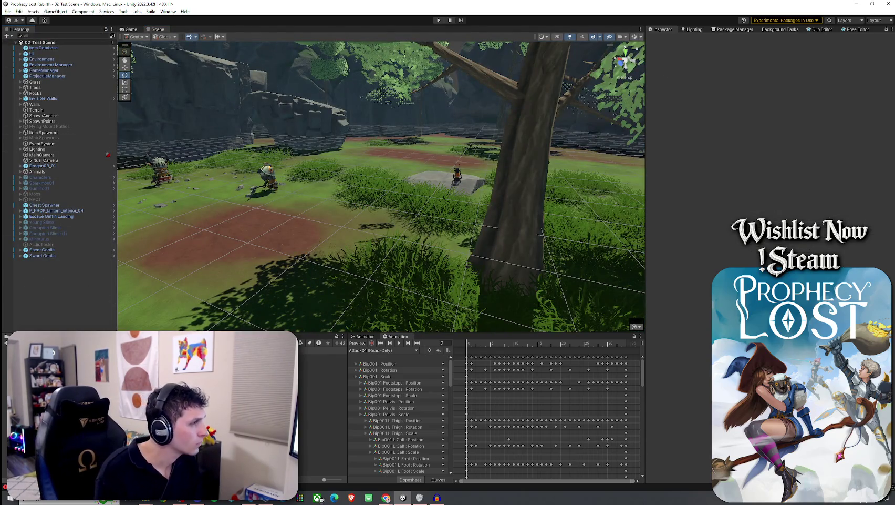
Delete both the Spear Goblin and Sword Goblin from the Hierarchy and save 02_Test Scene.
click(51, 256)
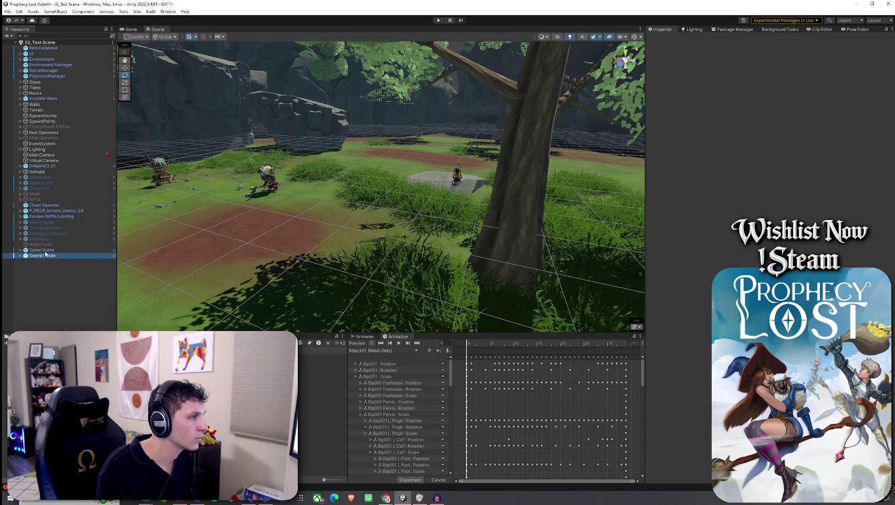
click(42, 250)
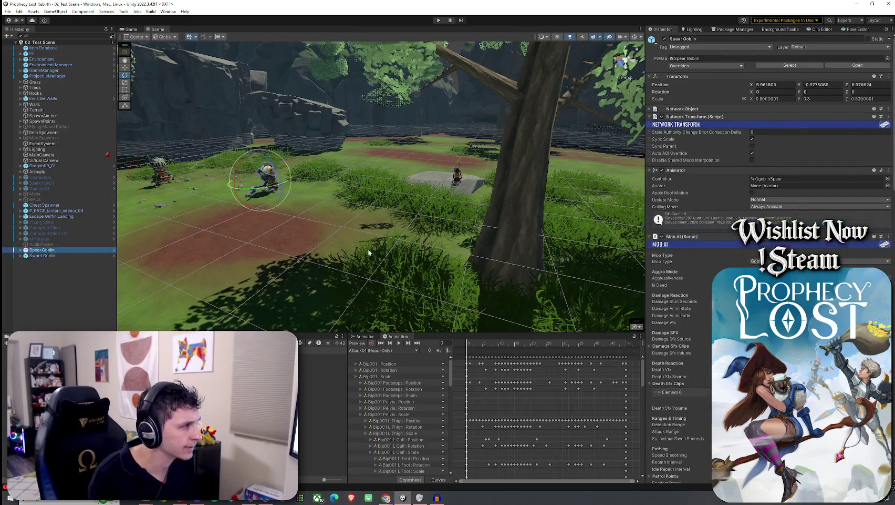
scroll(700, 224, down, 5)
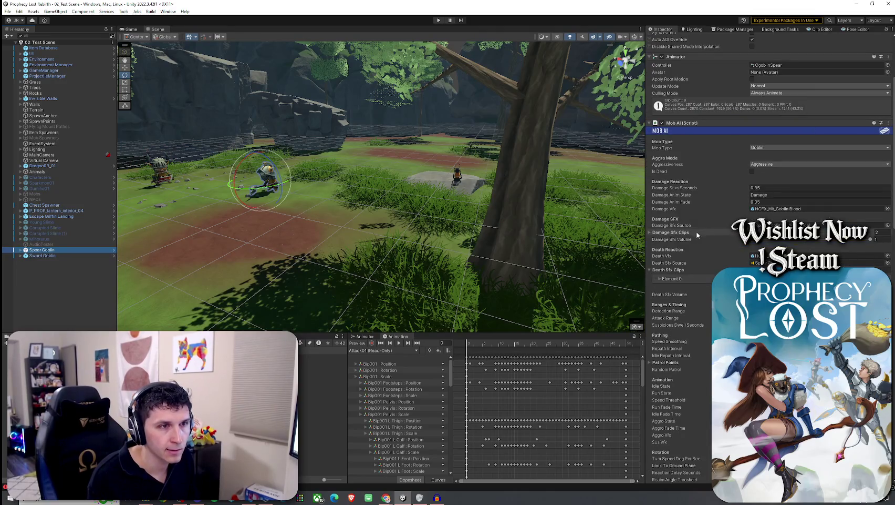
click(70, 255)
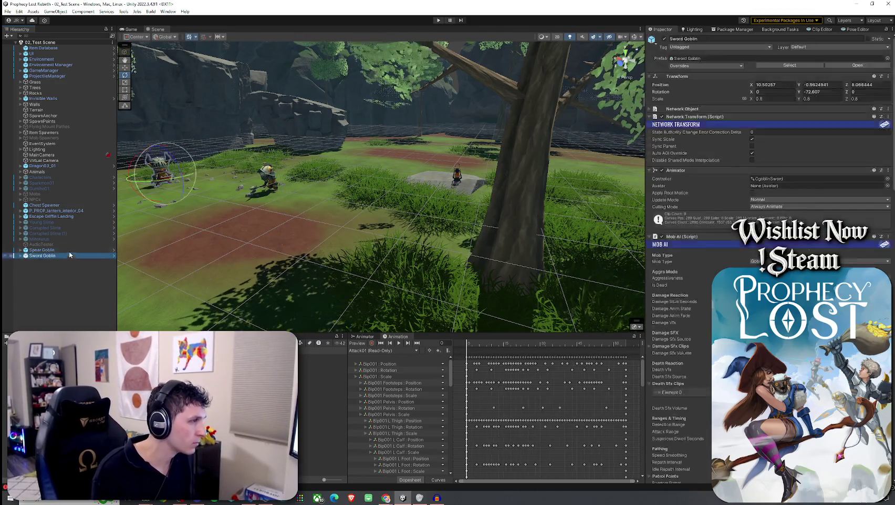
key(Delete)
click(5, 12)
click(21, 44)
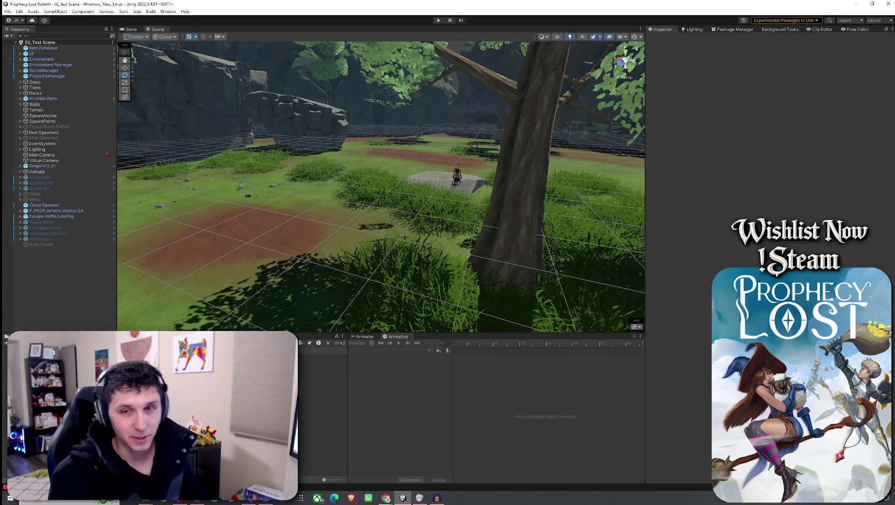
Drag Spear Goblin and Sword Goblin prefabs from the Goblins folder into the scene, then play.
click(28, 14)
click(52, 46)
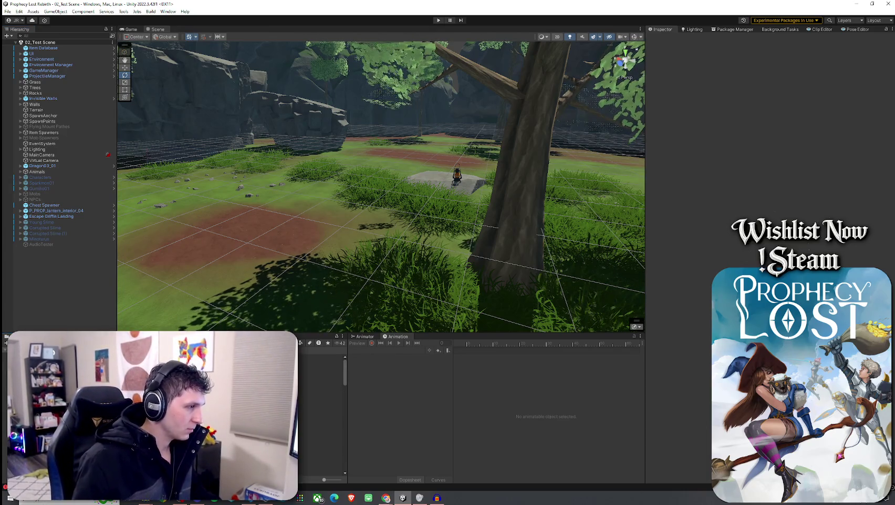
click(321, 379)
double_click(321, 379)
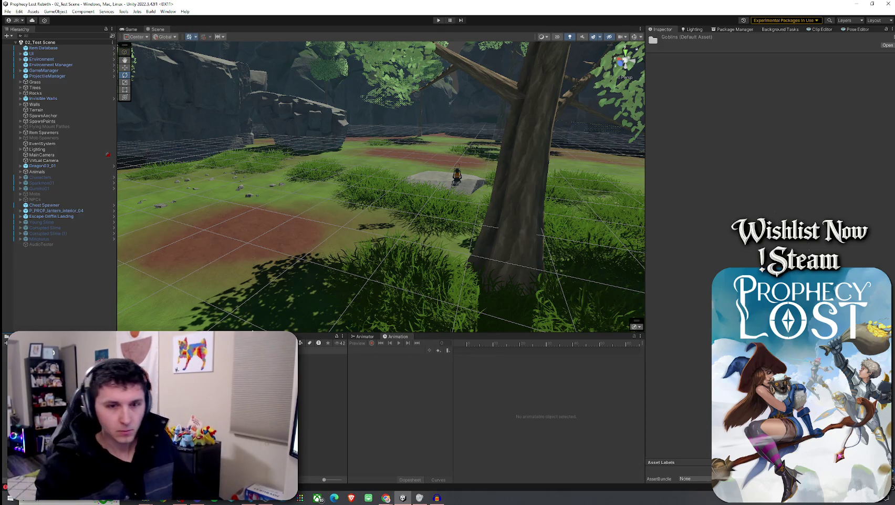
drag(321, 358, 231, 226)
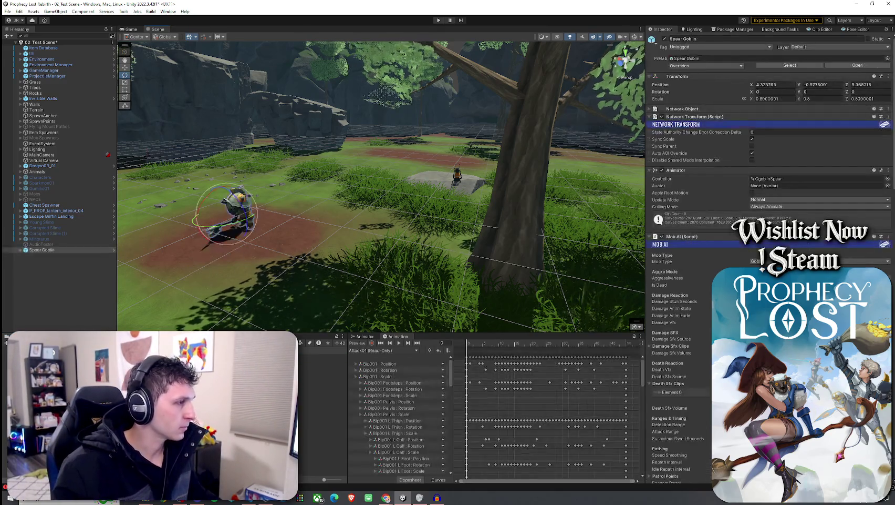
drag(330, 226, 350, 202)
click(7, 11)
key(ctrl+p)
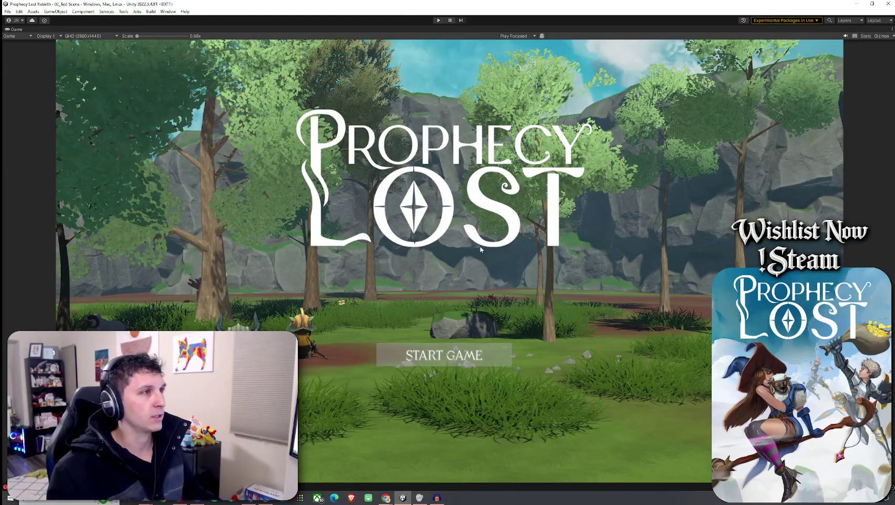
Save the scene, maximize the Game view, and launch the game past the Prophecy Lost title screen.
double_click(15, 30)
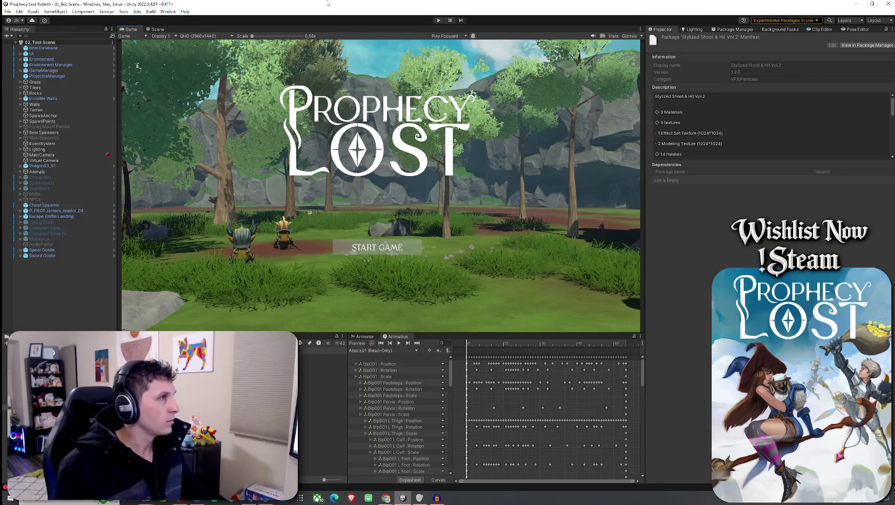
click(10, 12)
click(25, 46)
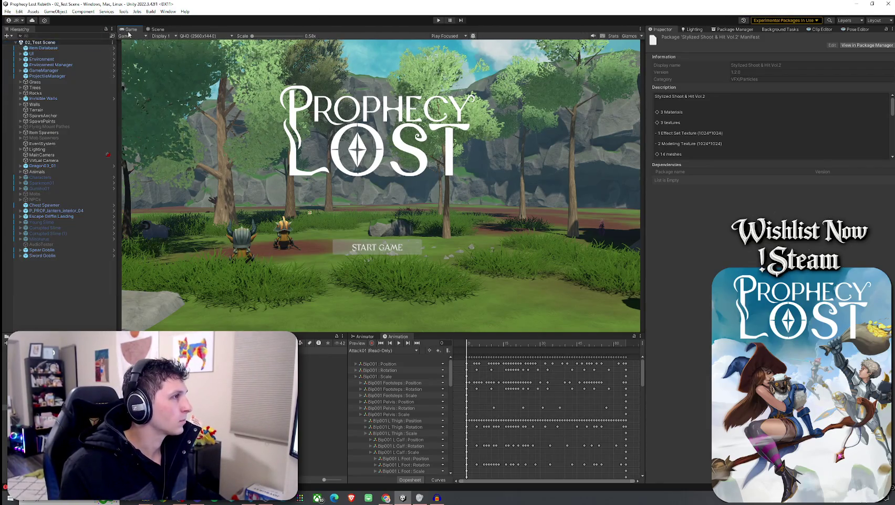
double_click(131, 31)
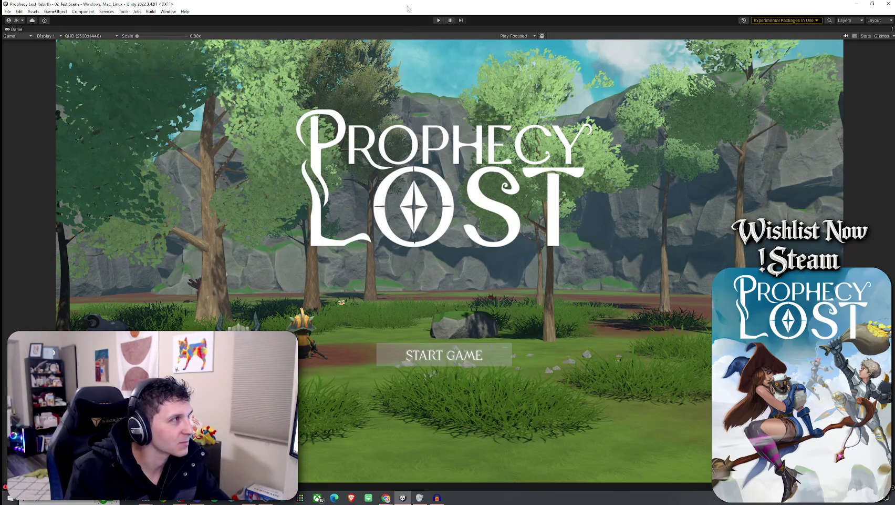
click(438, 20)
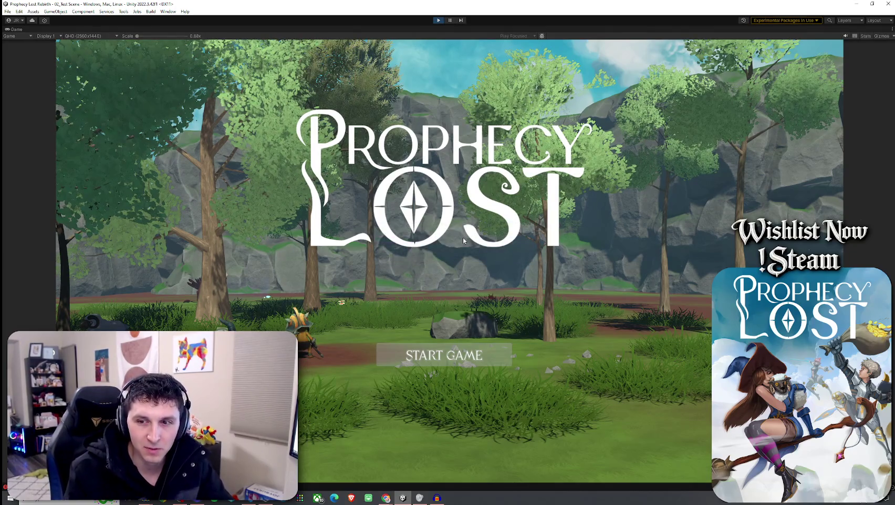
click(472, 353)
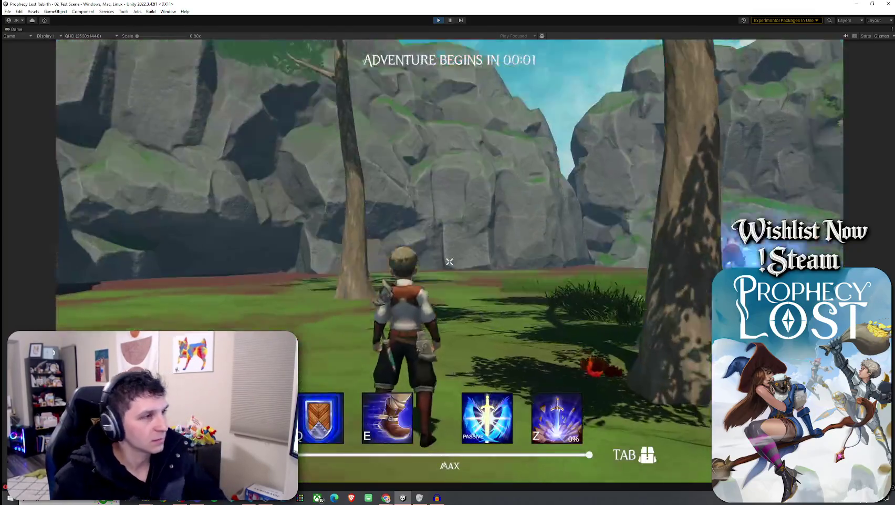
Run the hero forward, pick up the glowing shield, and slash enemies along the way.
key(w)
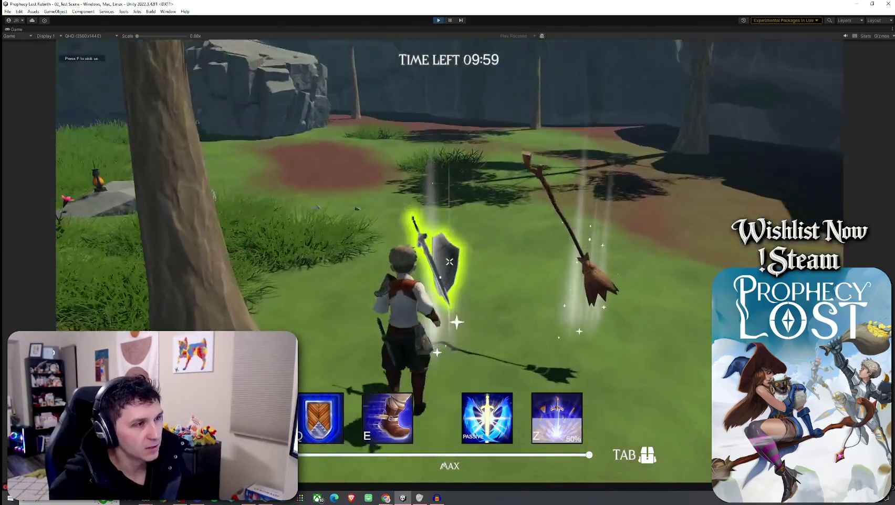
key(f)
key(w)
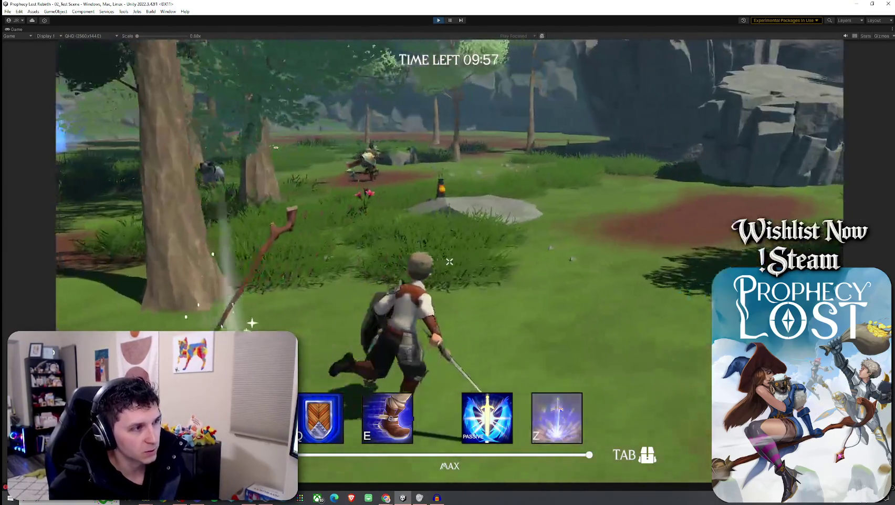
key(w)
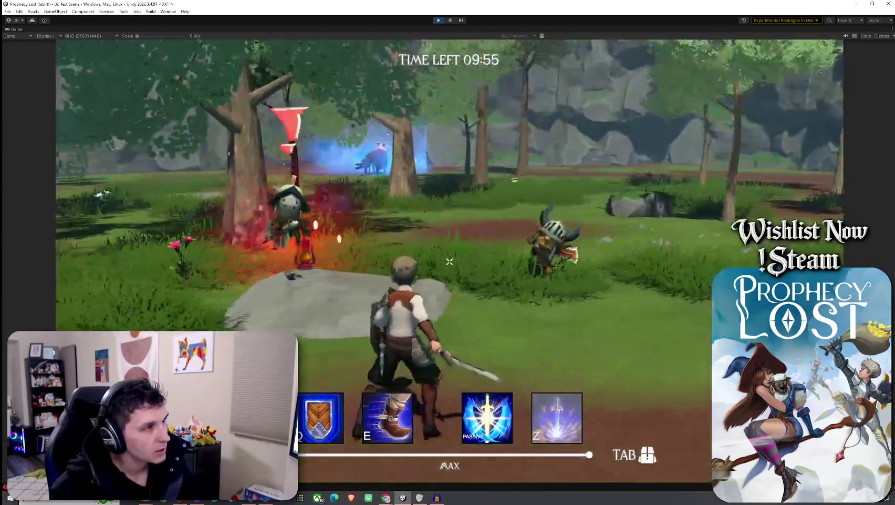
key(w)
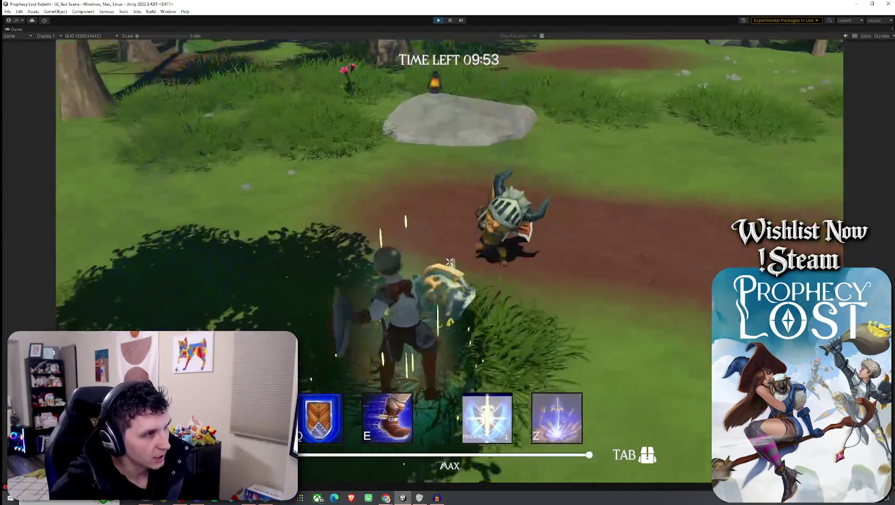
key(w)
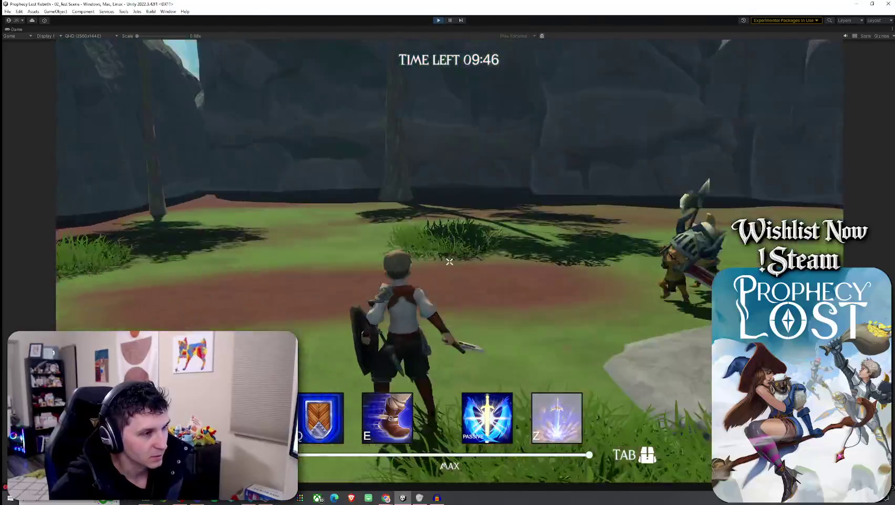
click(449, 261)
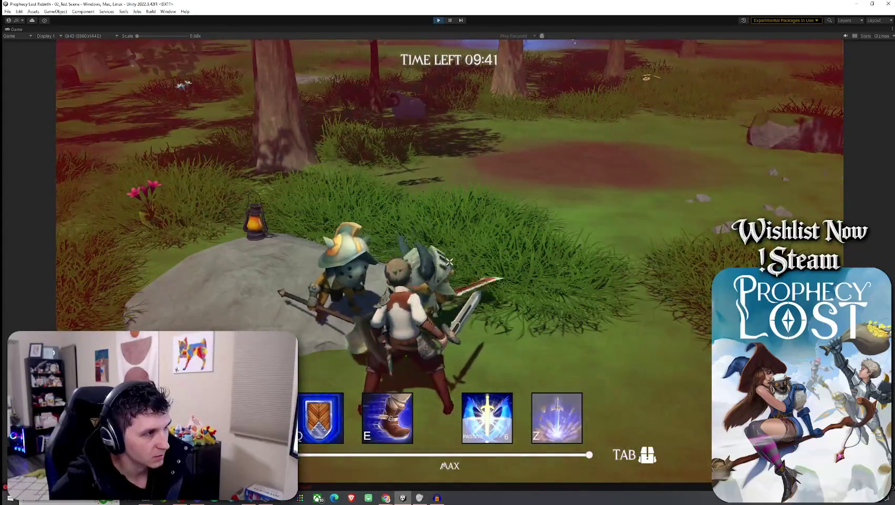
click(450, 261)
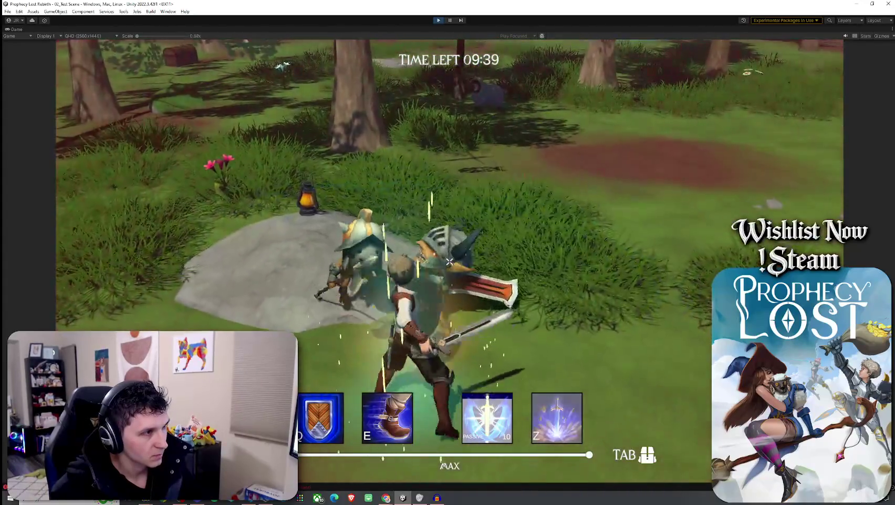
Hit the goblins with the earth-eruption ability and sword sweeps, then stop play mode.
key(w)
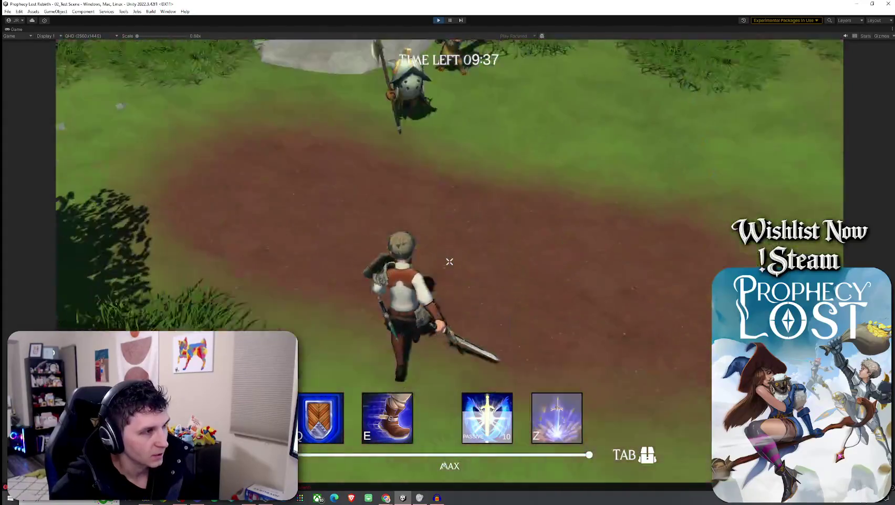
key(z)
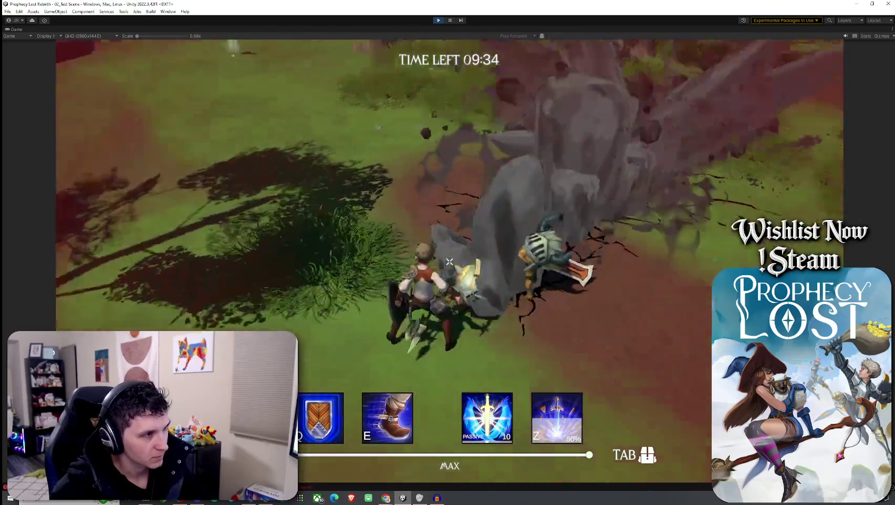
click(449, 261)
click(449, 262)
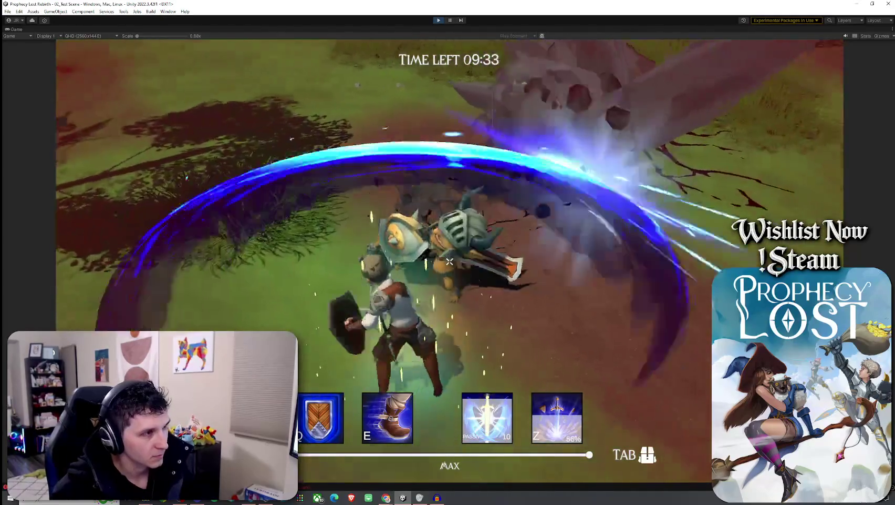
key(w)
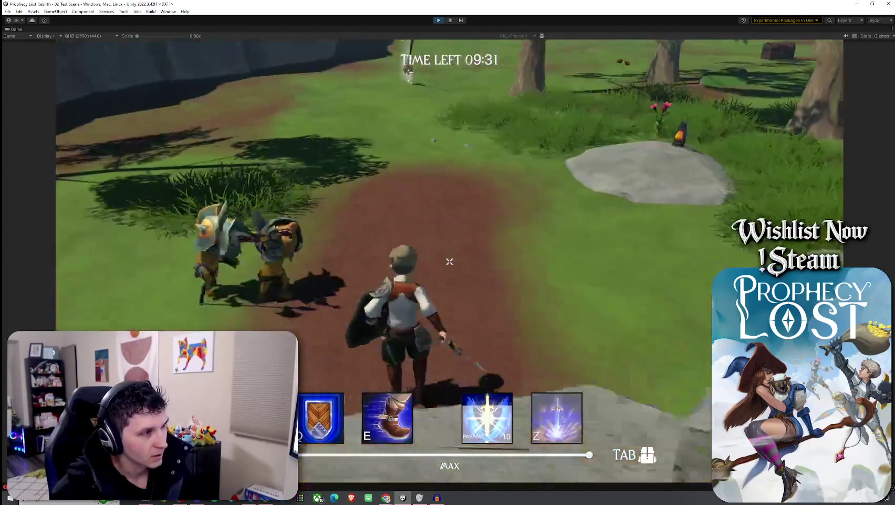
key(super)
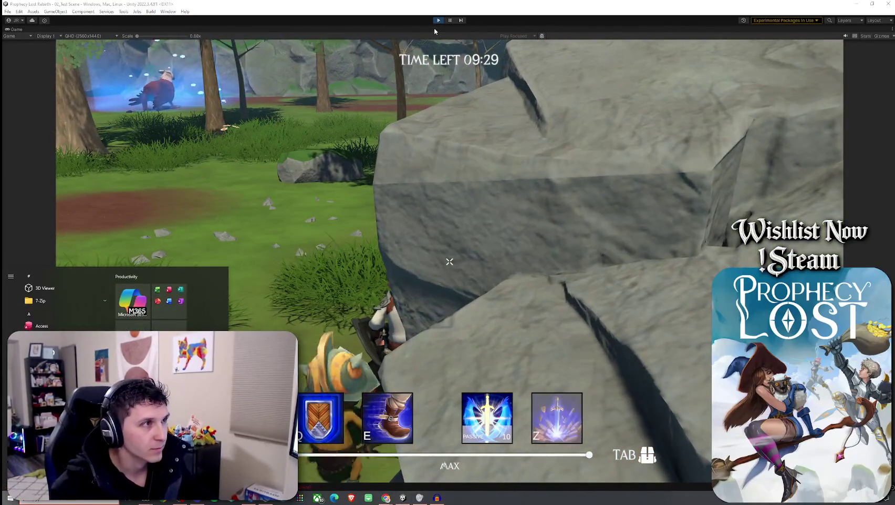
click(439, 20)
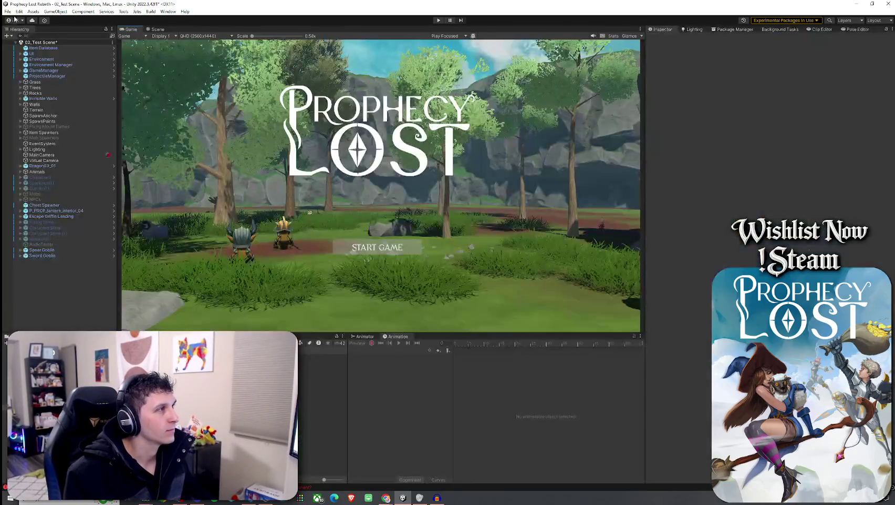
Save 02_Test Scene from its Hierarchy context menu.
right_click(26, 42)
click(26, 46)
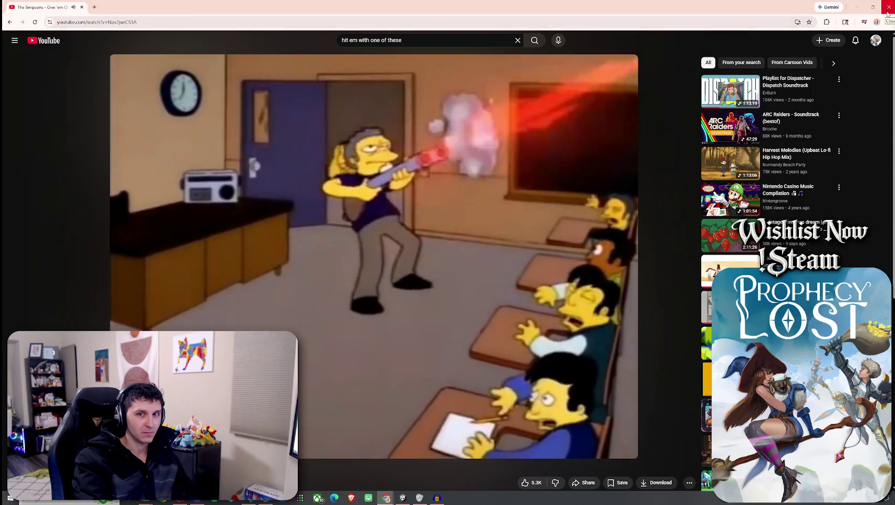
Close the YouTube browser window to return to Unity.
click(888, 13)
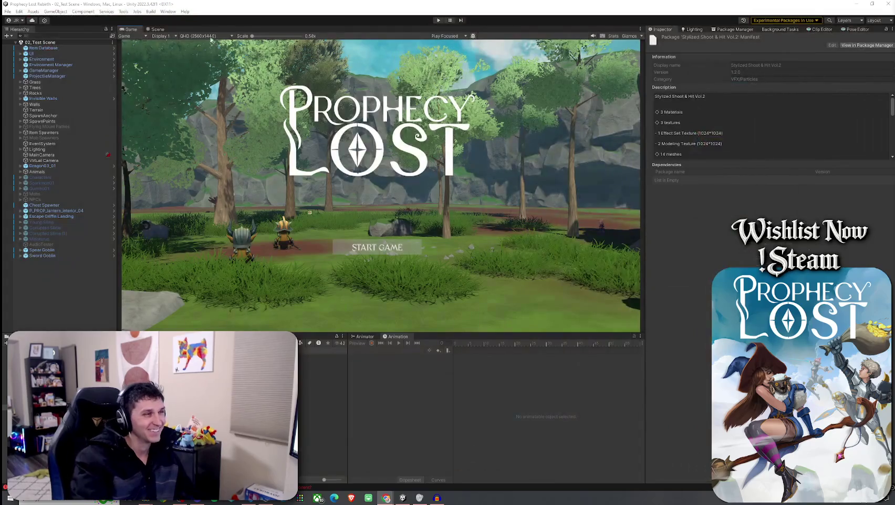
Open and close the File menu repeatedly during the domain reload, then move the progress box aside.
click(8, 12)
key(Escape)
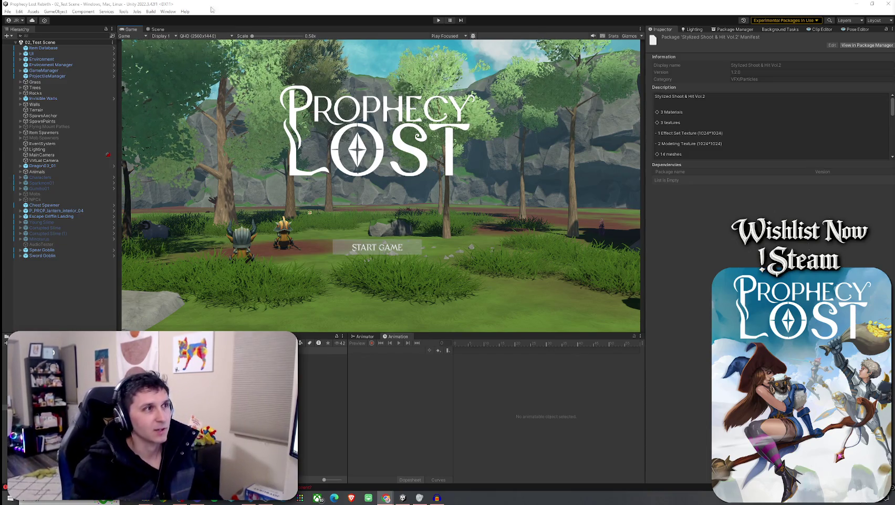
click(8, 11)
click(7, 11)
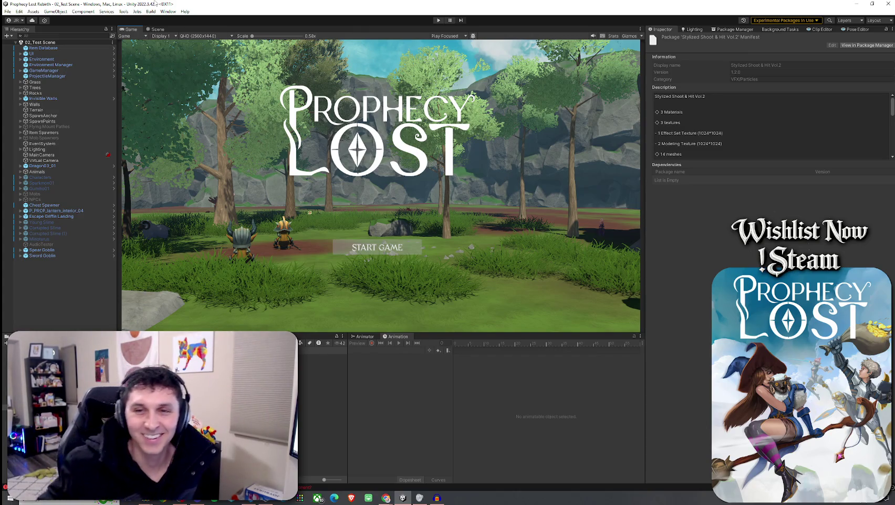
click(7, 11)
click(7, 11)
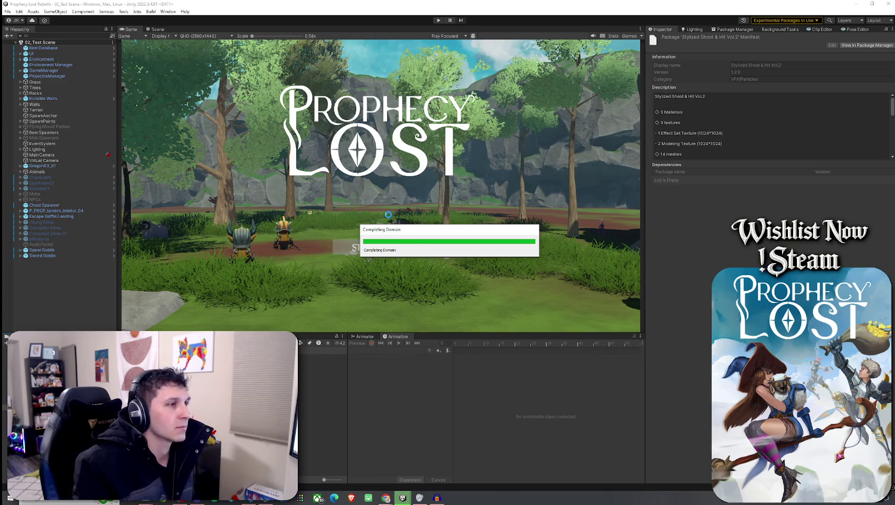
drag(393, 229, 346, 190)
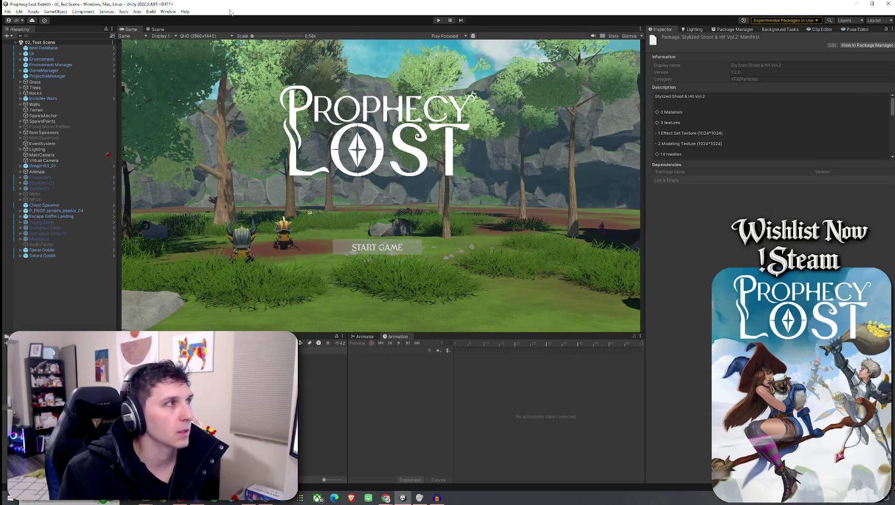
Once the domain reload completes, open the File menu to save the scene.
click(8, 11)
Save 02_Test Scene with the Spear Goblin and Sword Goblin in place.
click(26, 47)
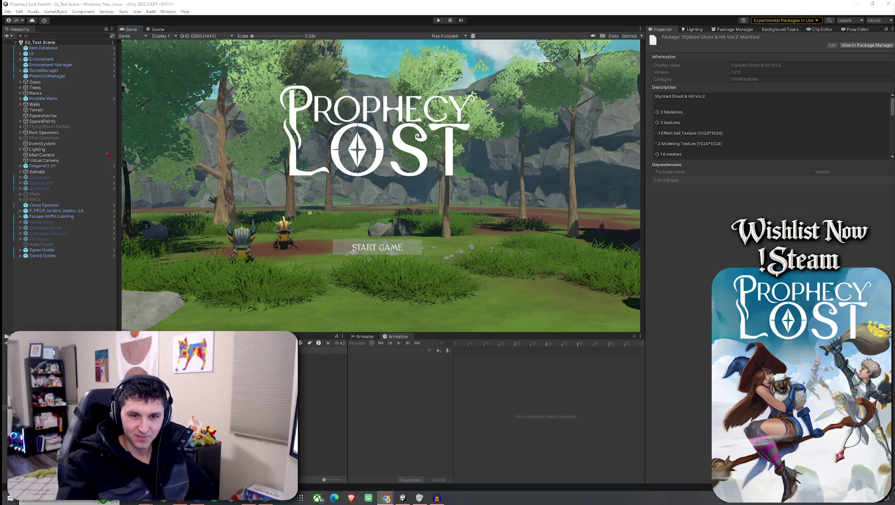
Open the Component menu to choose a component type to add.
click(83, 11)
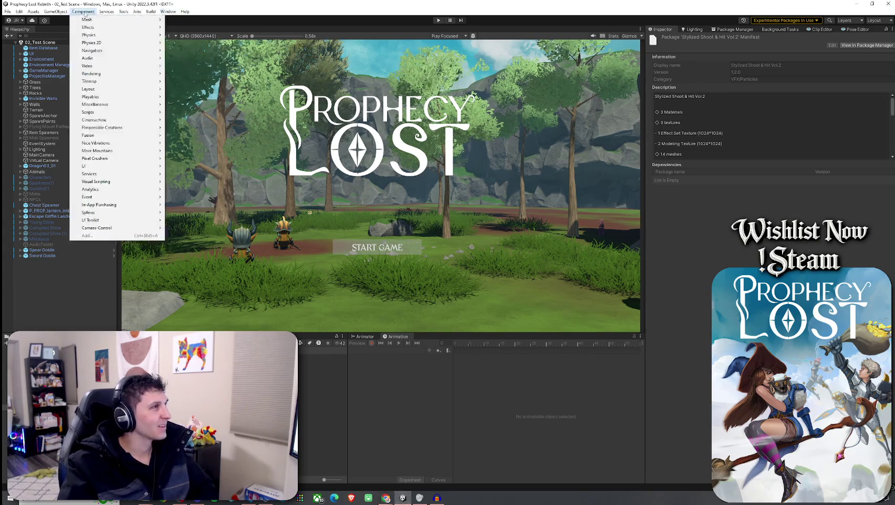
key(Escape)
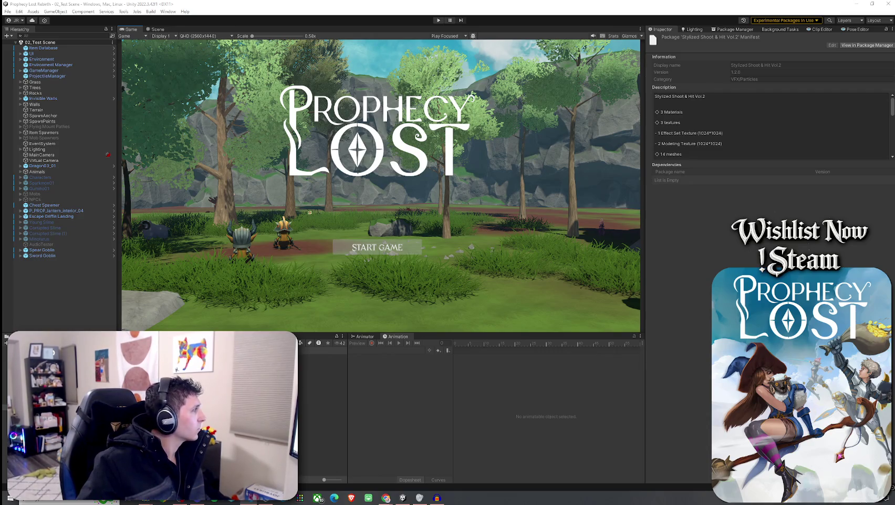
Return to the editor so the edited scripts recompile, then save 02_Test Scene.
click(242, 53)
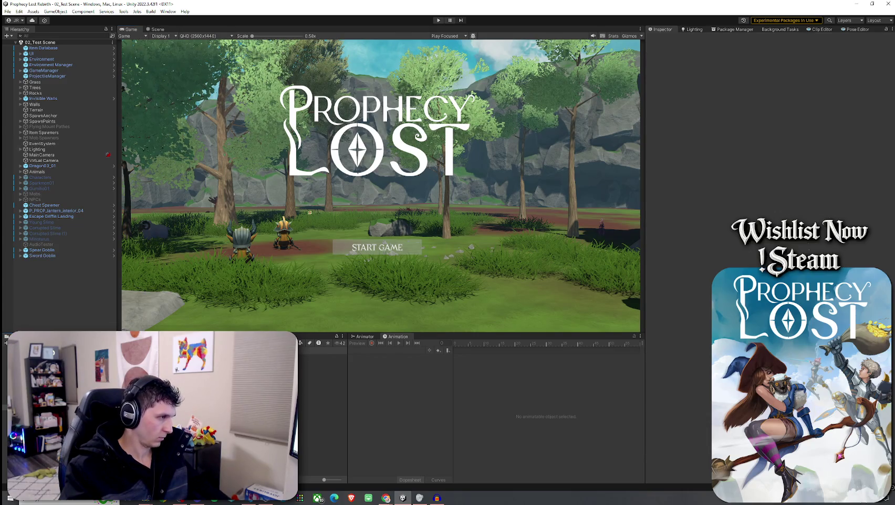
click(8, 11)
click(21, 45)
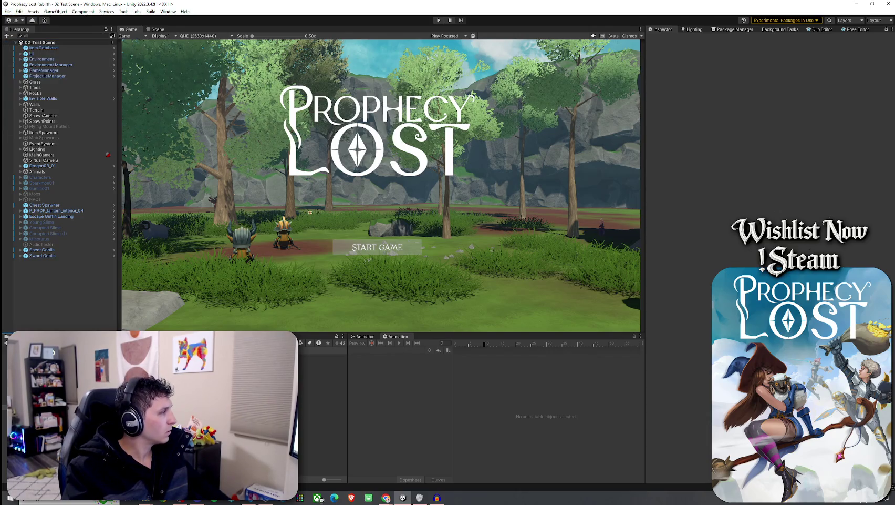
key(alt+Tab)
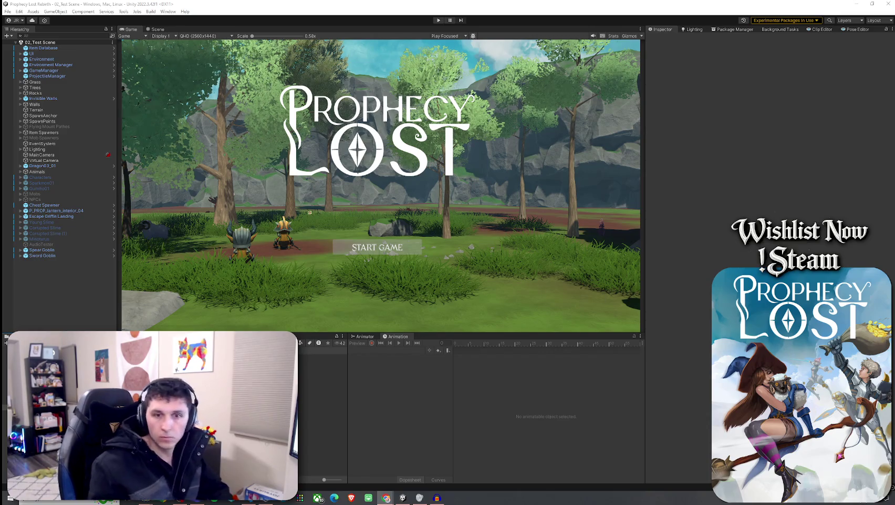
click(39, 5)
click(7, 11)
click(21, 45)
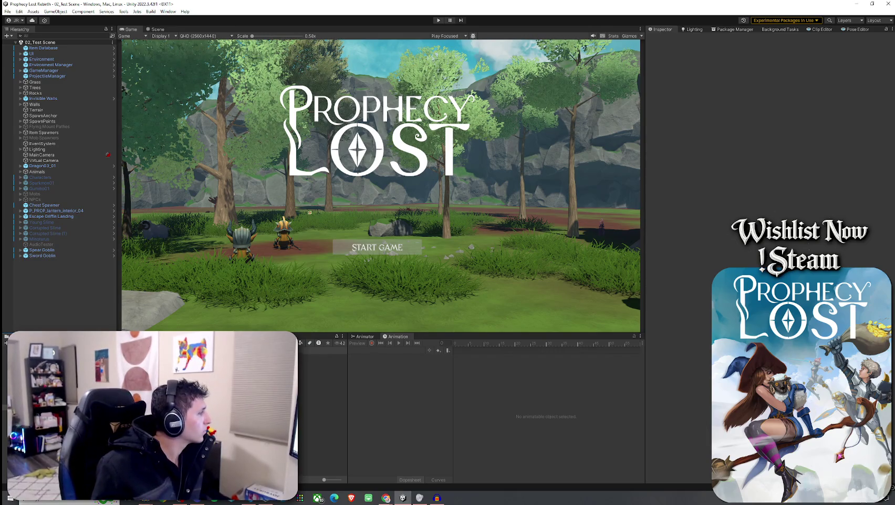
key(alt+Tab)
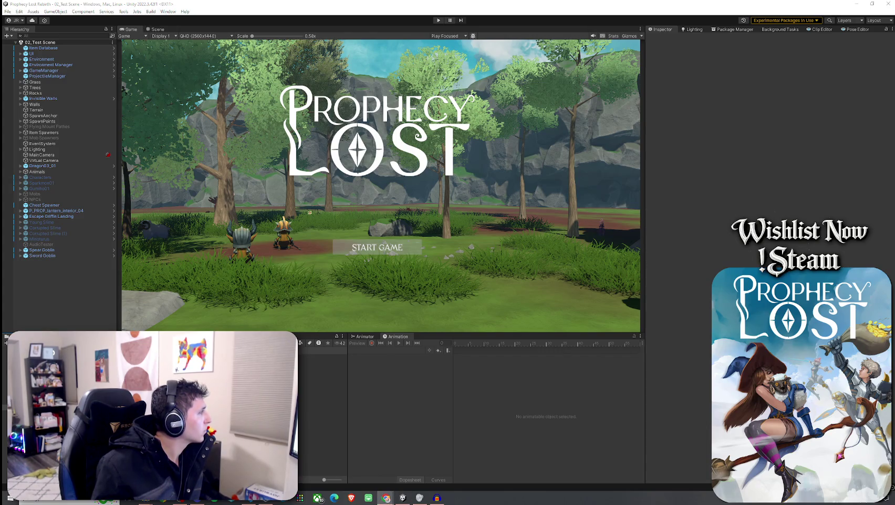
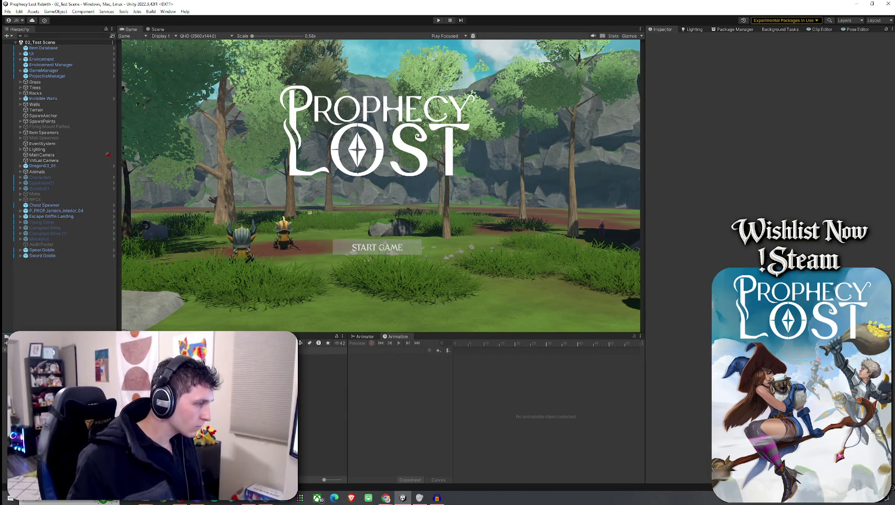
Duplicate the CgoblinArcher controller asset to create CgoblinArcher 1.
click(322, 373)
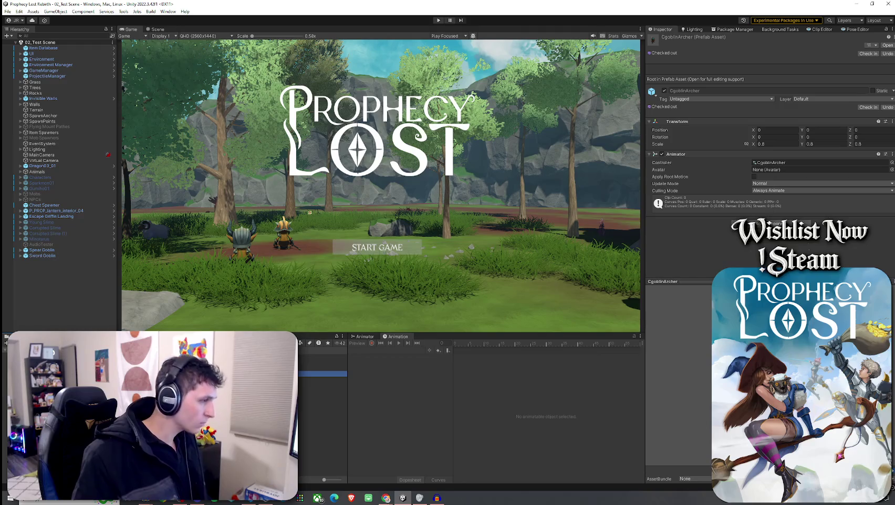
key(ctrl+d)
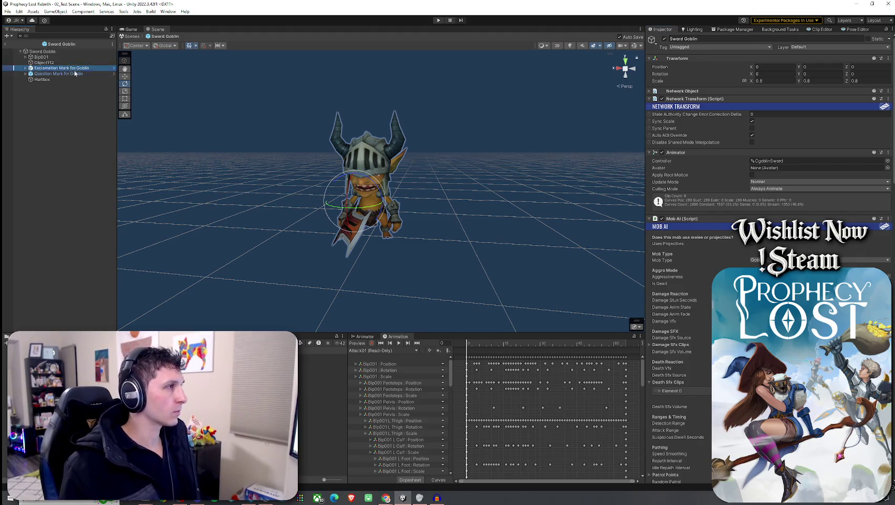
Assign Exclamation Mark for Goblin as Aggro Vfx and Question Mark for Goblin as Sus Vfx.
scroll(683, 463, down, 5)
scroll(708, 477, down, 10)
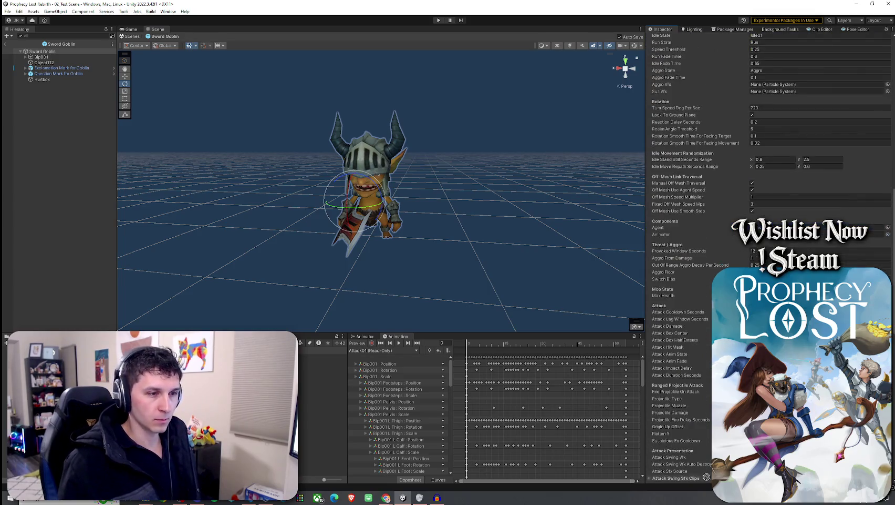
scroll(707, 476, down, 5)
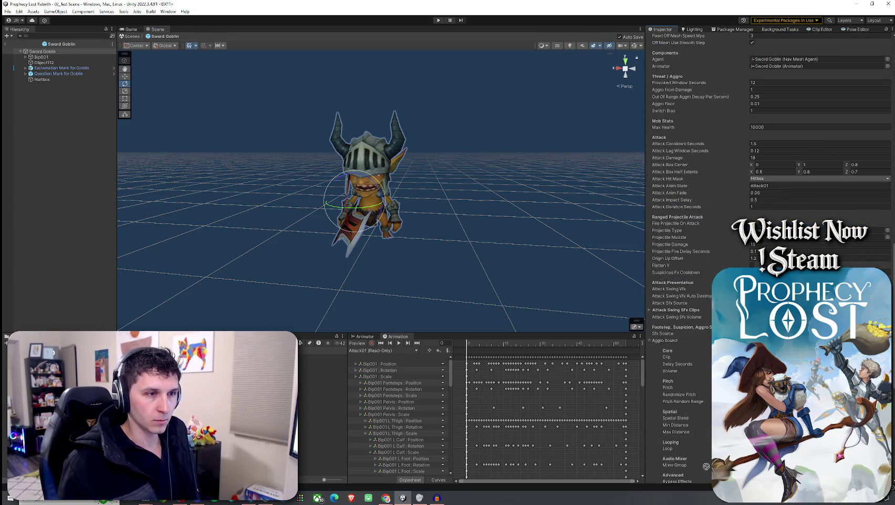
scroll(704, 473, down, 7)
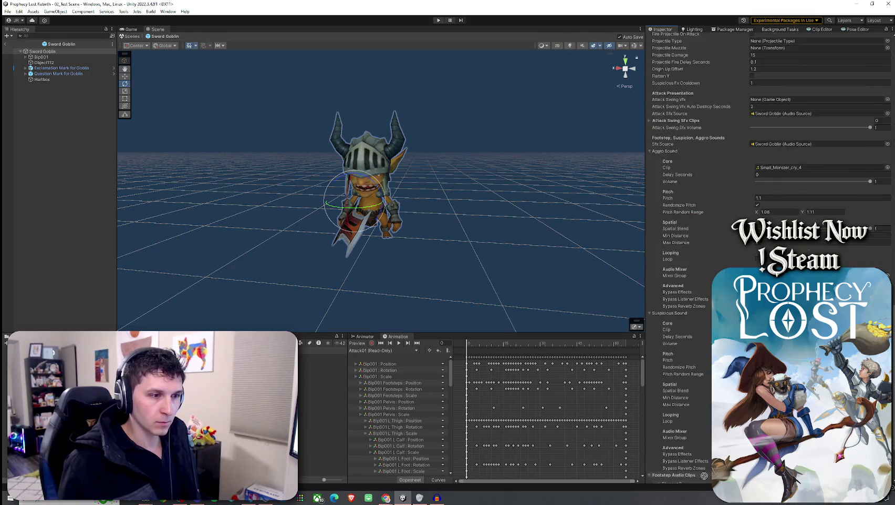
scroll(706, 478, down, 1)
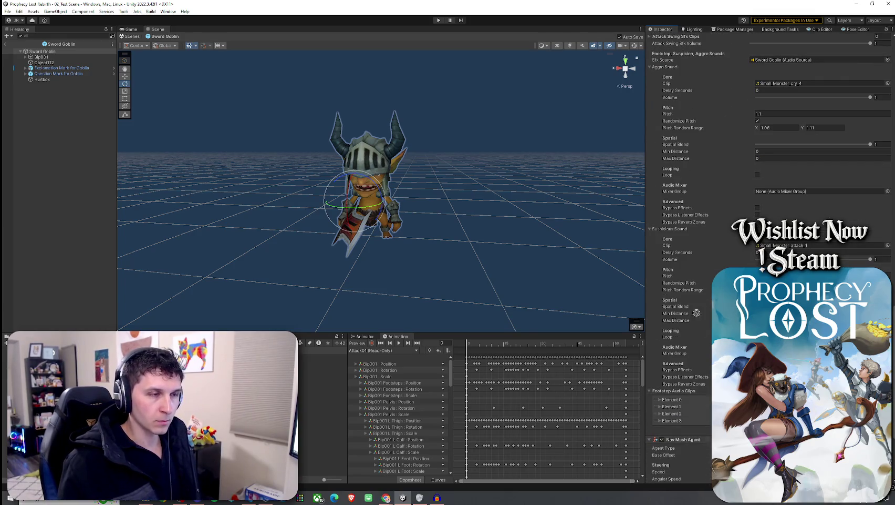
scroll(692, 49, up, 7)
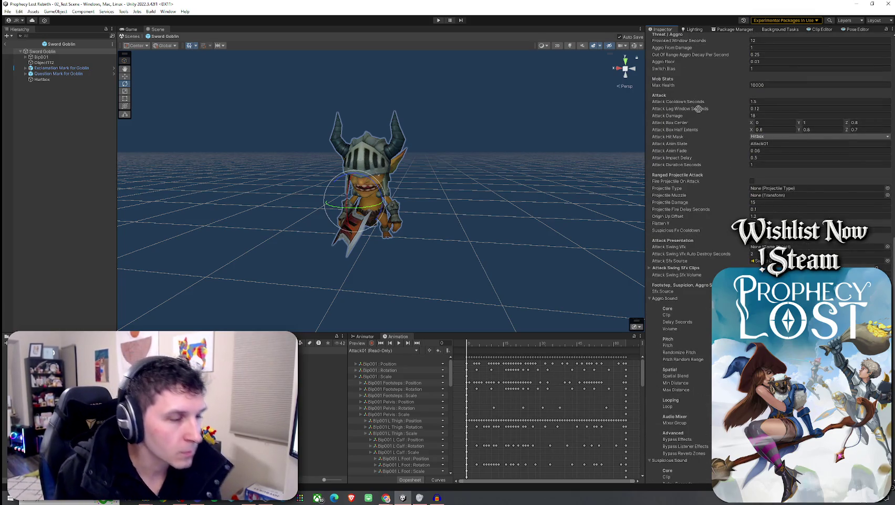
scroll(699, 67, up, 6)
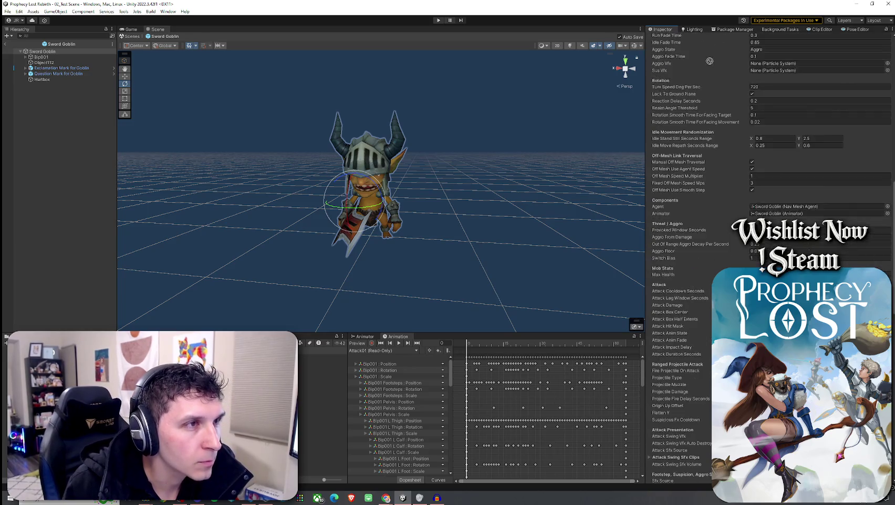
scroll(708, 58, up, 4)
click(770, 190)
drag(61, 68, 770, 189)
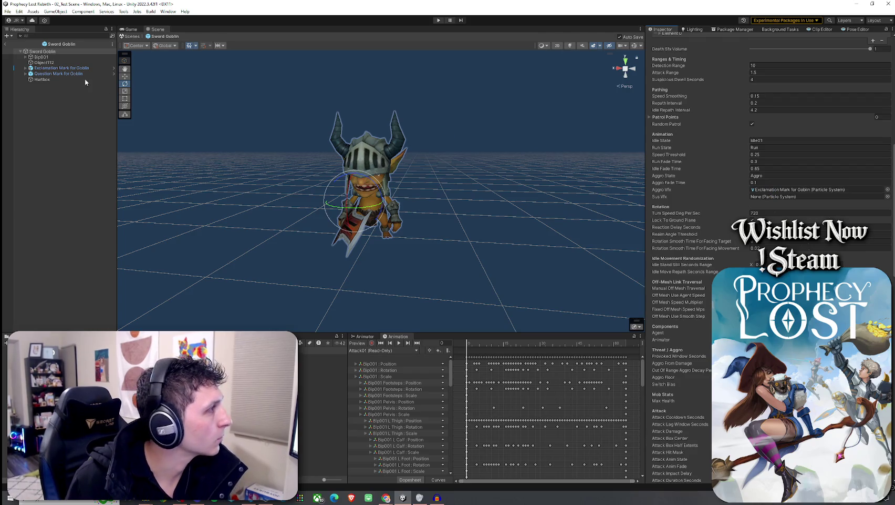
drag(283, 134, 771, 196)
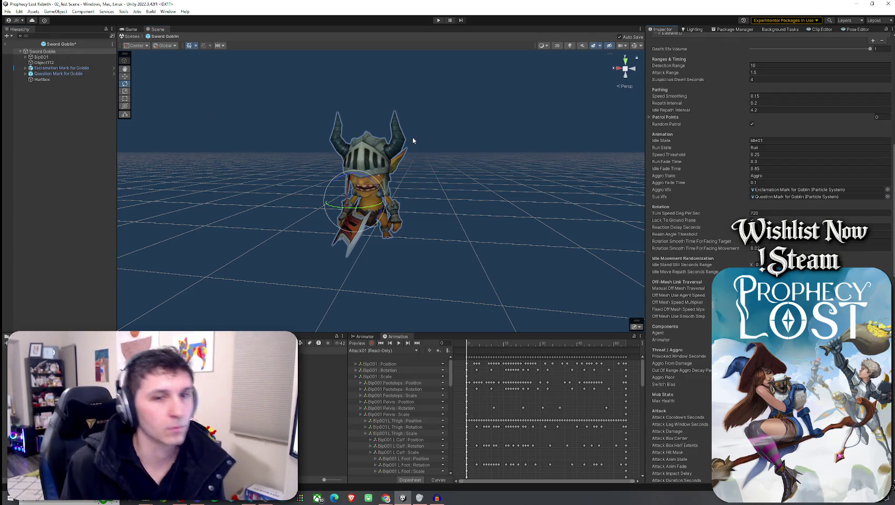
Save the Sword Goblin prefab changes with File > Save.
click(8, 11)
click(20, 45)
scroll(657, 136, up, 10)
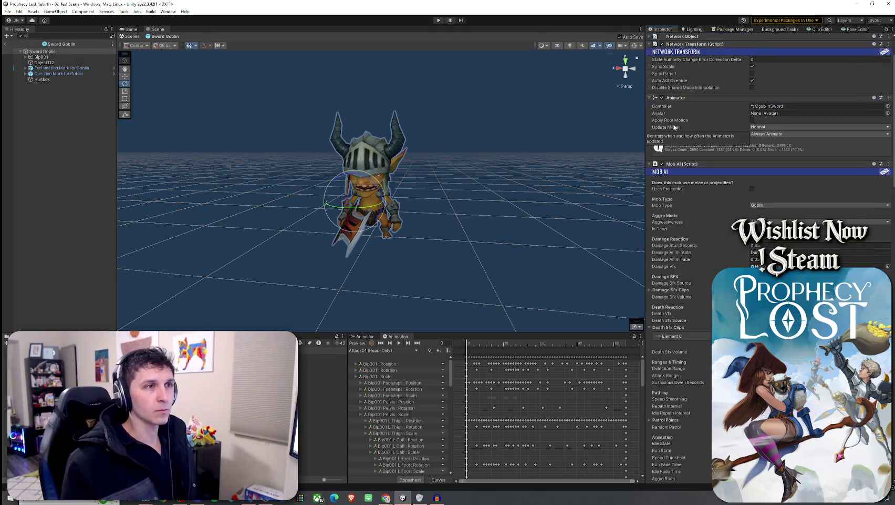
click(888, 163)
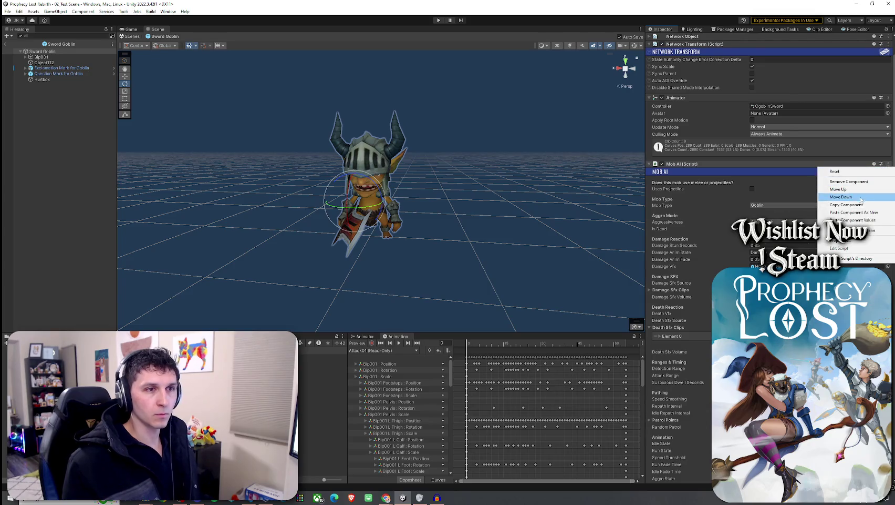
Copy the Sword Goblin's Mob AI and paste it as a new component on Archer Goblin.
click(856, 205)
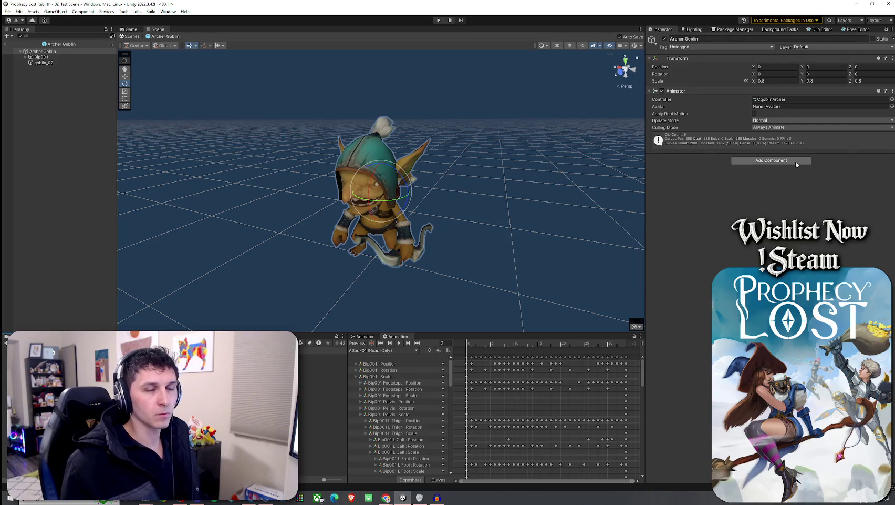
click(893, 90)
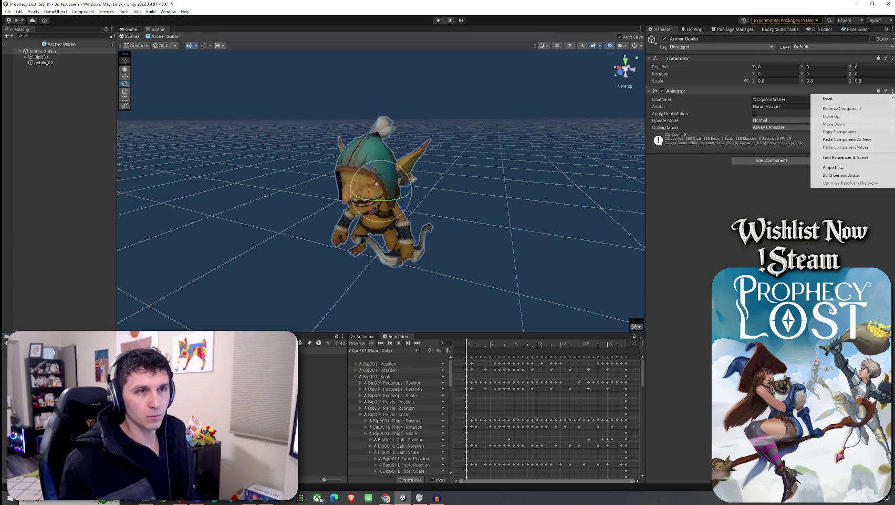
click(861, 140)
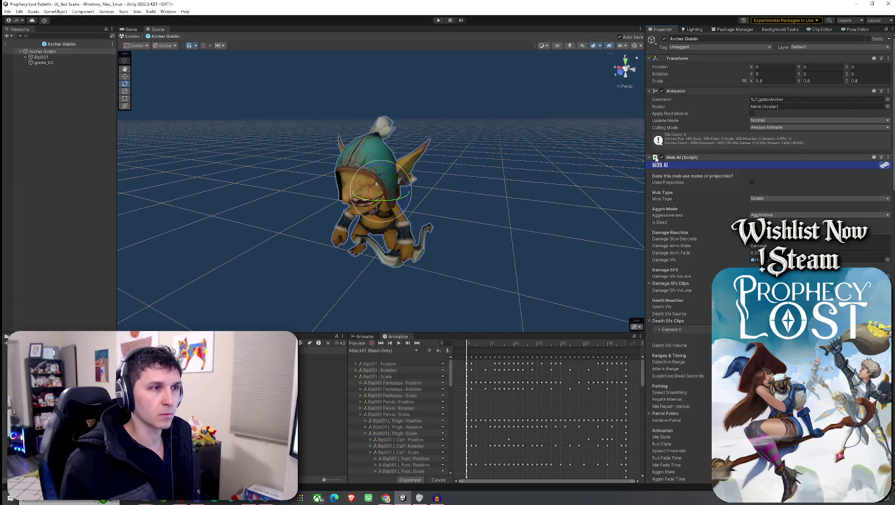
Add an Audio Source and a Capsule Collider to the Archer Goblin.
click(760, 168)
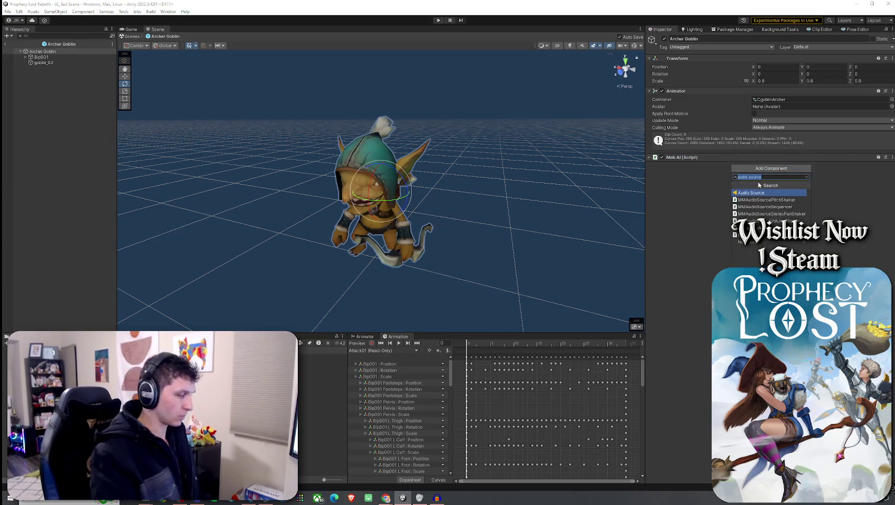
click(758, 182)
click(760, 177)
text(ca)
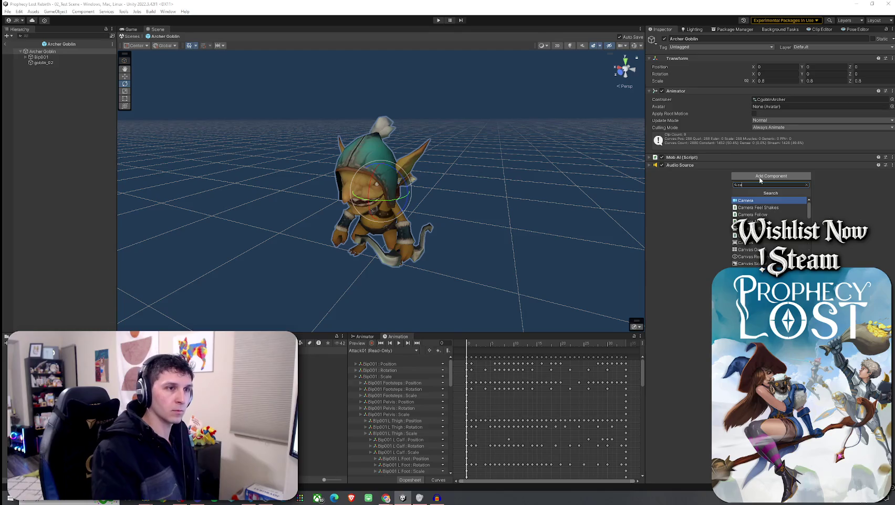
text(p)
key(Return)
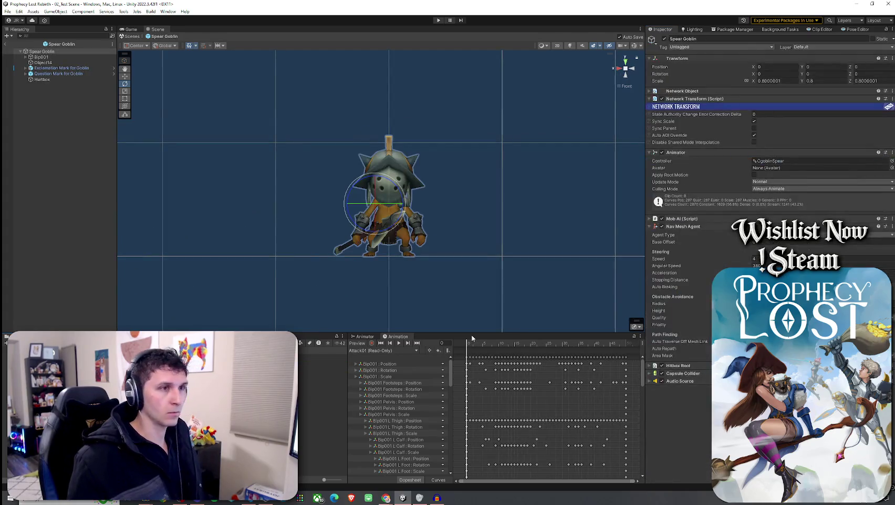
Turn on Scene view gizmos and orbit around the Sword Goblin to inspect its Capsule Collider.
click(650, 373)
click(650, 373)
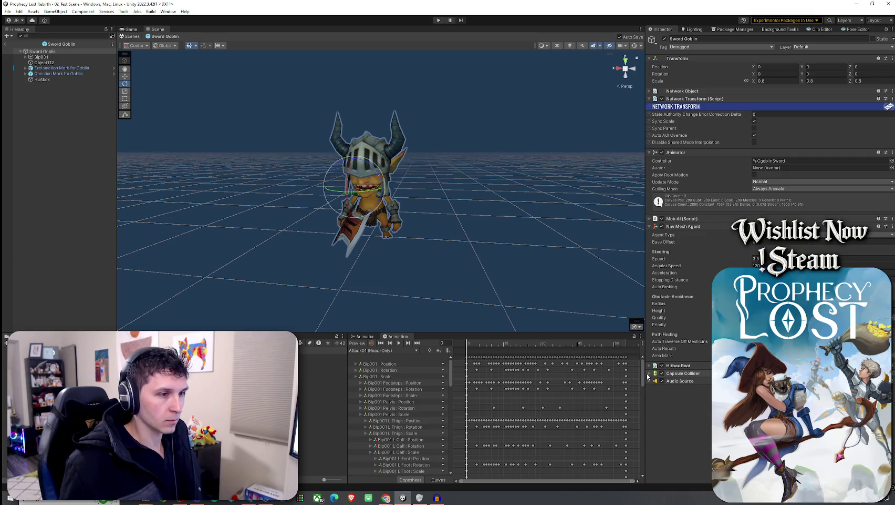
click(635, 46)
drag(557, 153, 438, 158)
drag(536, 263, 536, 306)
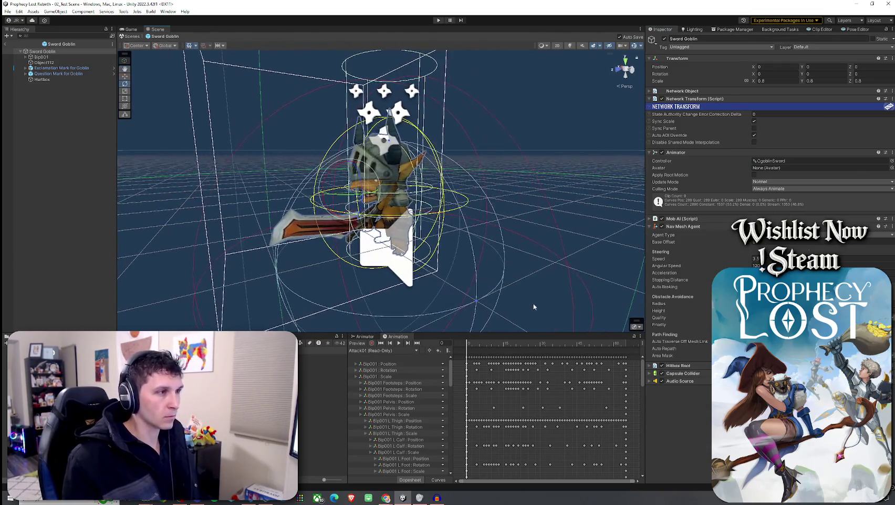
click(657, 373)
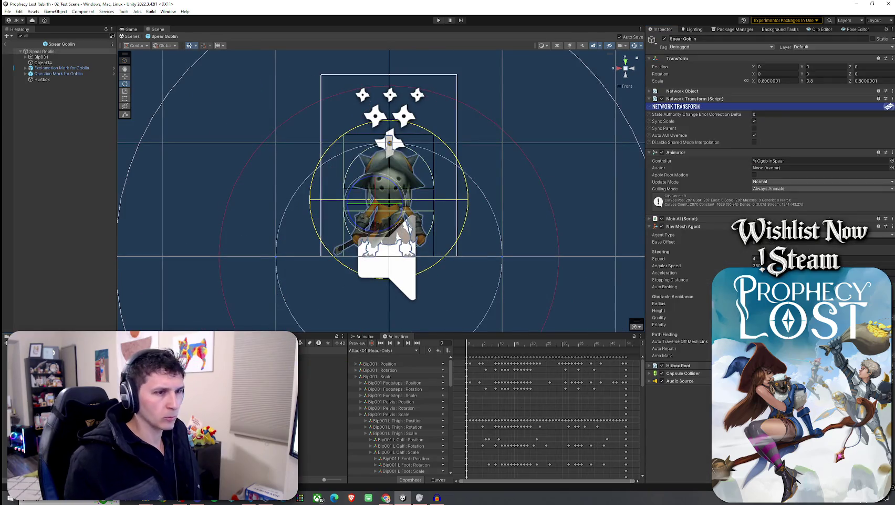
Expand Hitbox Root and add an Element 0 entry to its Hitboxes list.
click(652, 367)
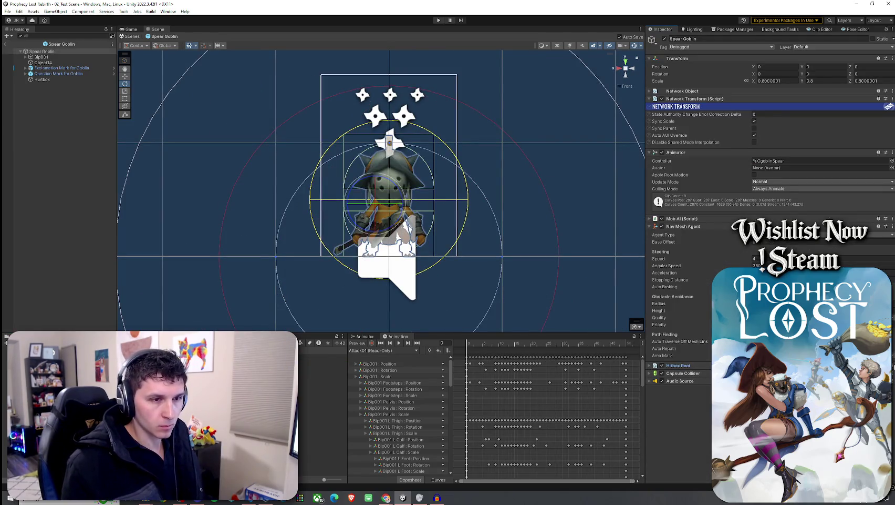
click(651, 365)
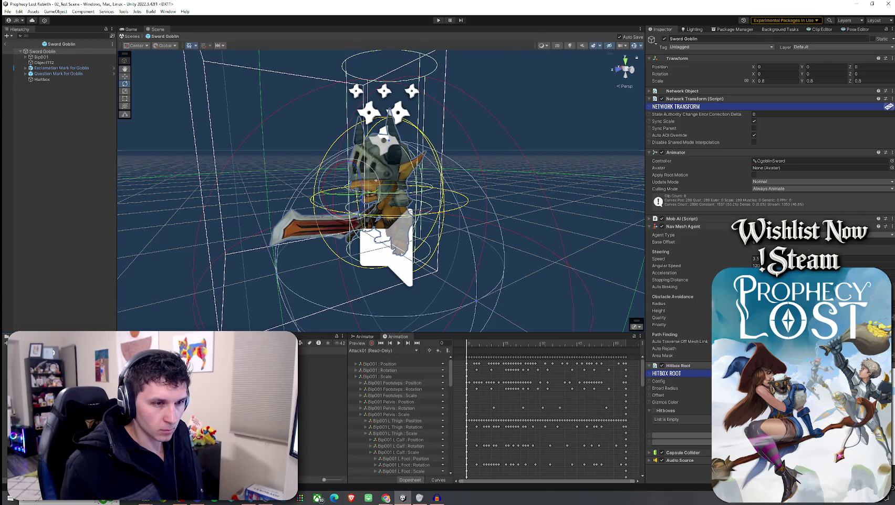
click(887, 427)
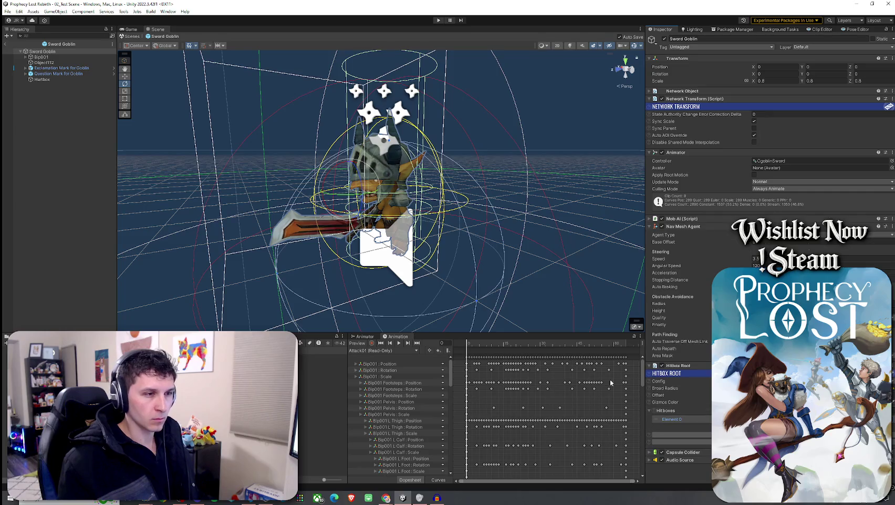
click(42, 51)
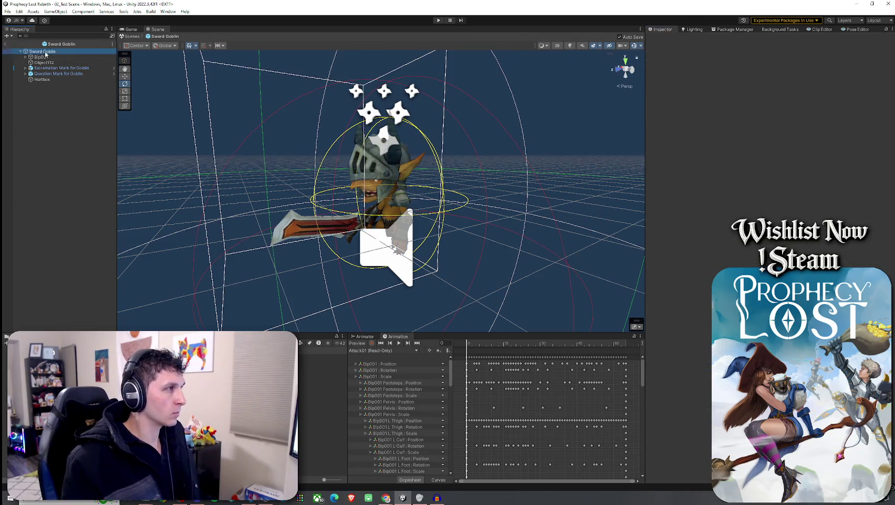
Assign the Hurtbox object to Hitboxes Element 0 and save the Sword Goblin prefab.
mouse_move(46, 79)
mouse_down()
mouse_move(368, 236)
mouse_move(683, 366)
mouse_up()
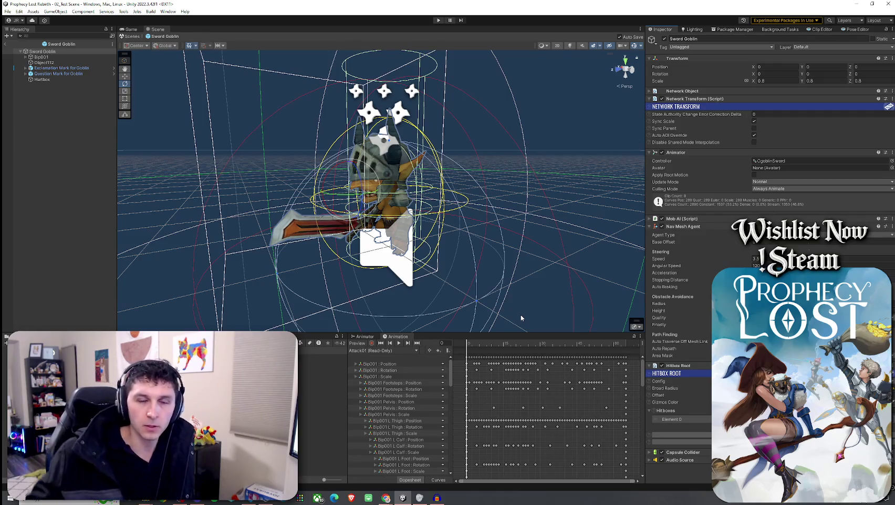
click(8, 11)
click(8, 11)
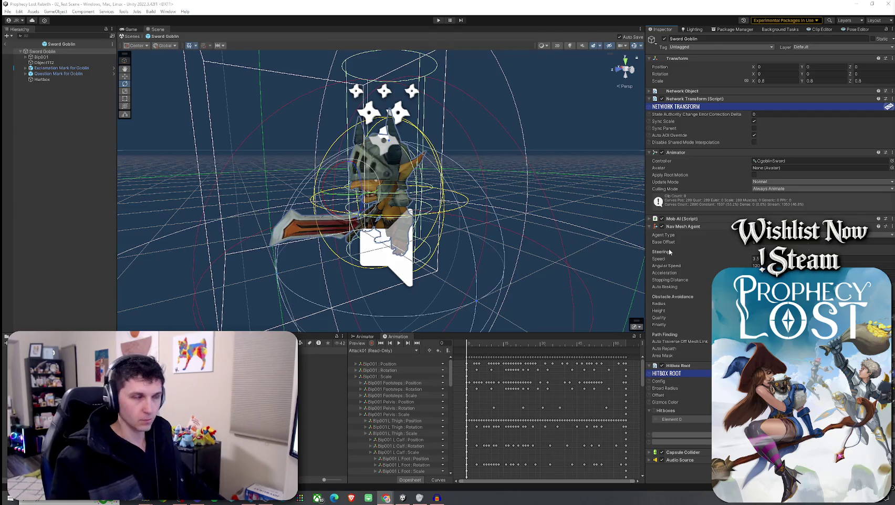
click(8, 11)
key(Escape)
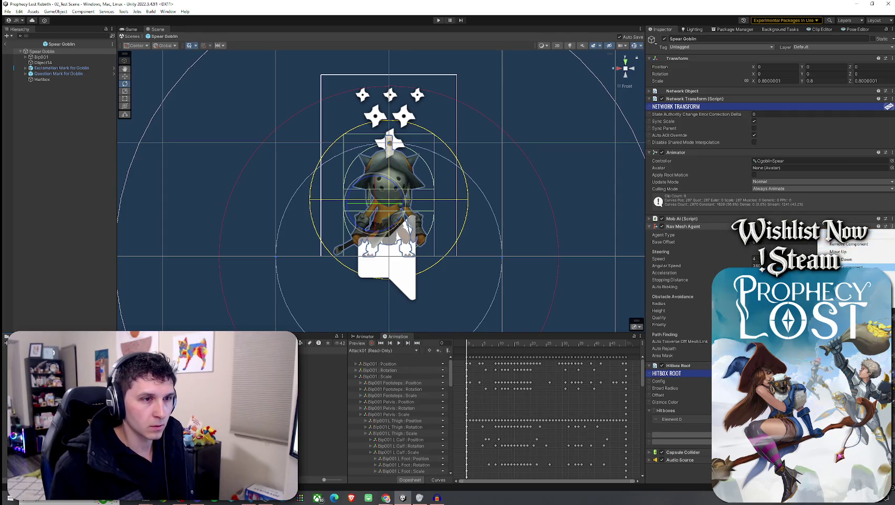
Paste Nav Mesh Agent values into the Sword Goblin: Speed 4, Angular Speed 360.
click(322, 356)
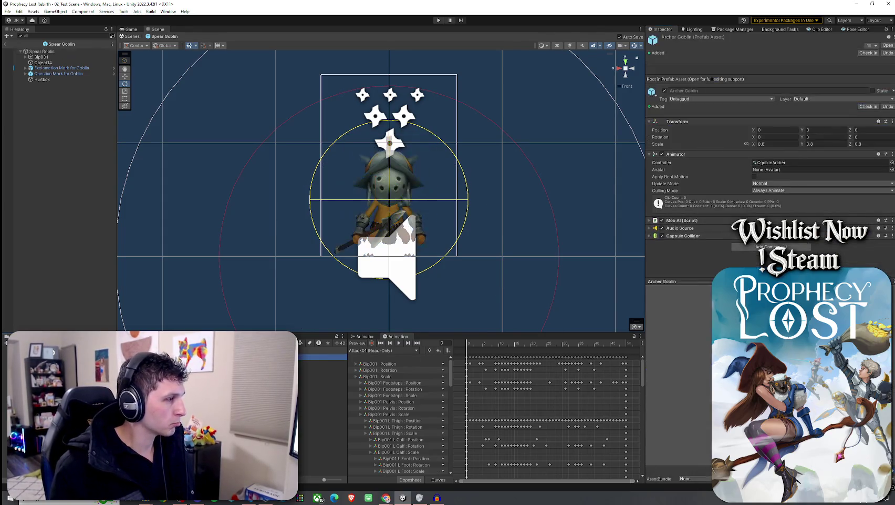
double_click(322, 368)
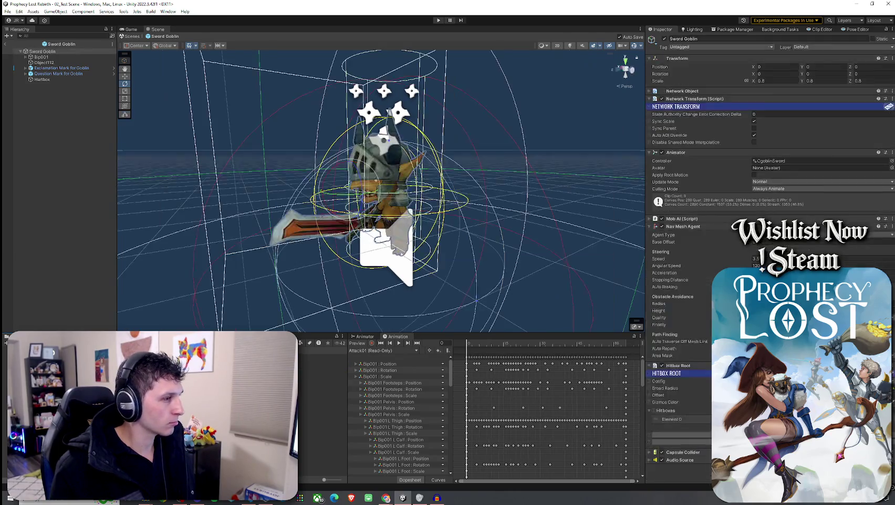
click(892, 227)
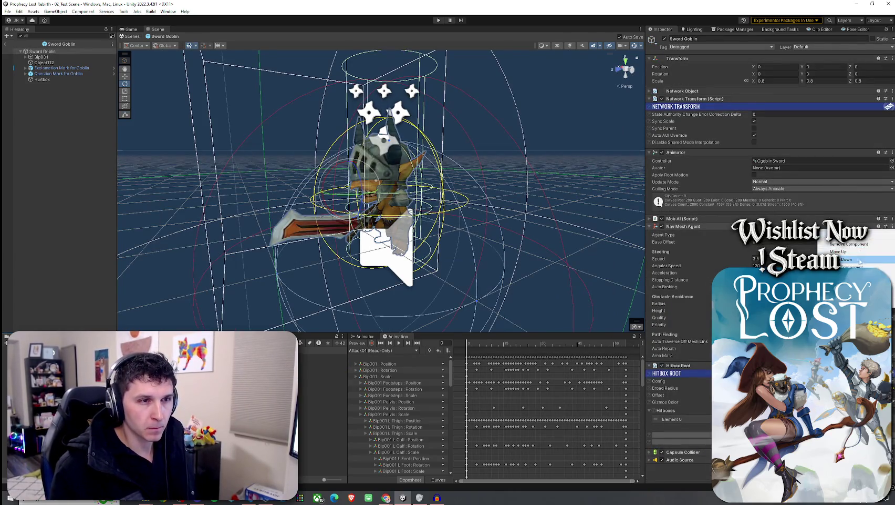
click(852, 281)
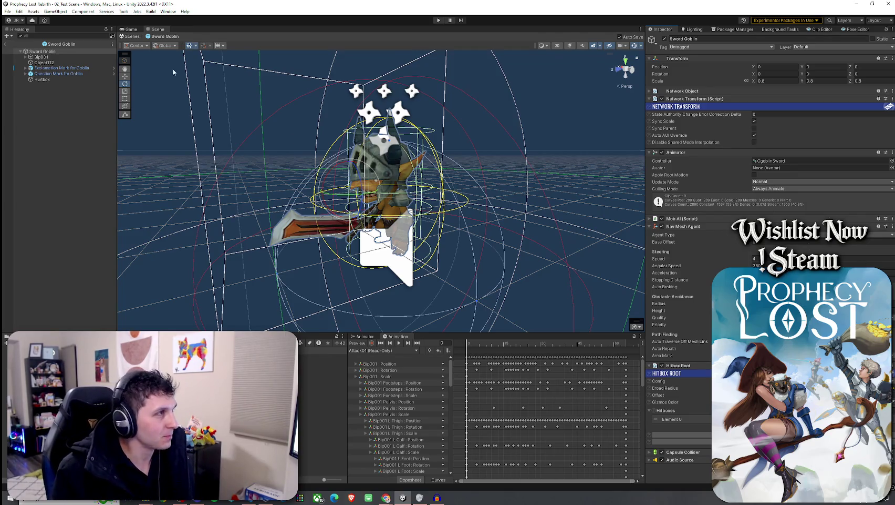
Open the Spear Goblin prefab for comparison, then return to the Sword Goblin.
click(8, 12)
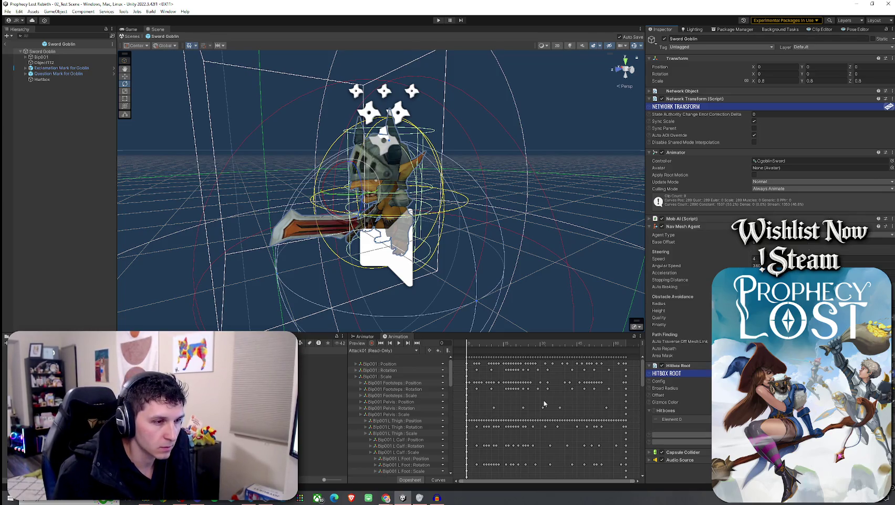
scroll(705, 468, down, 3)
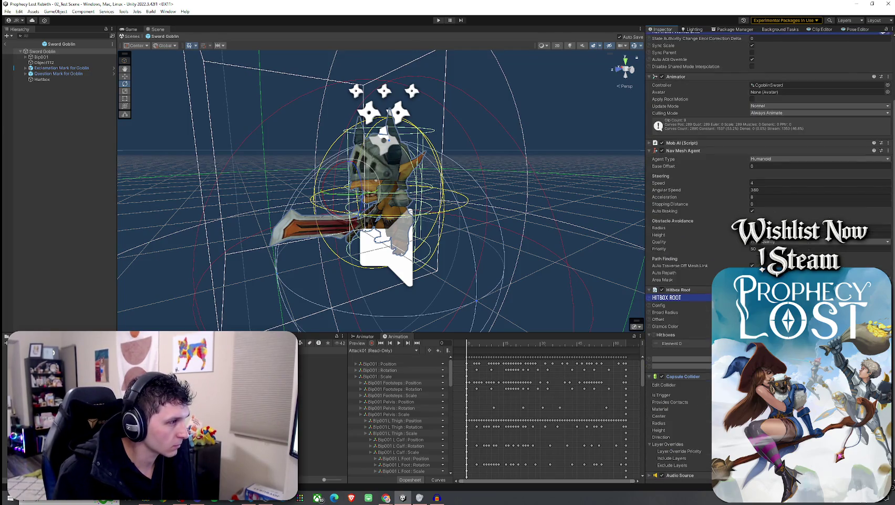
scroll(691, 386, down, 1)
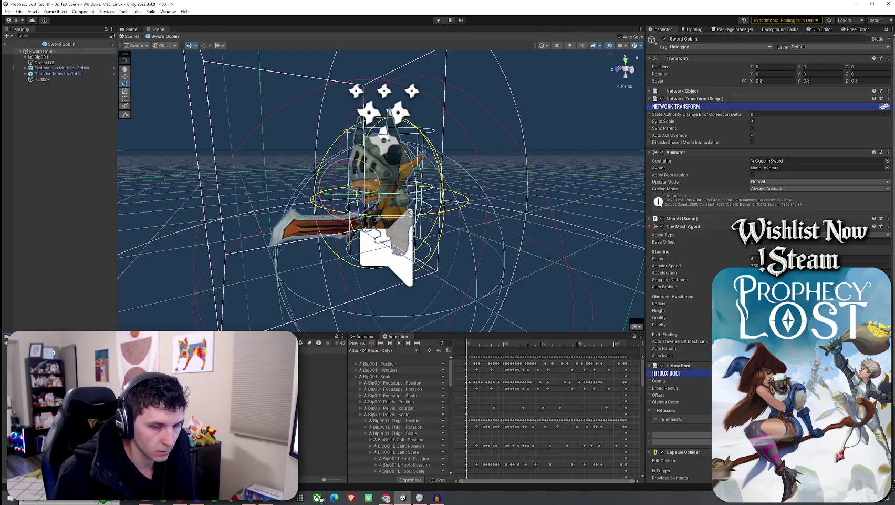
scroll(678, 389, down, 3)
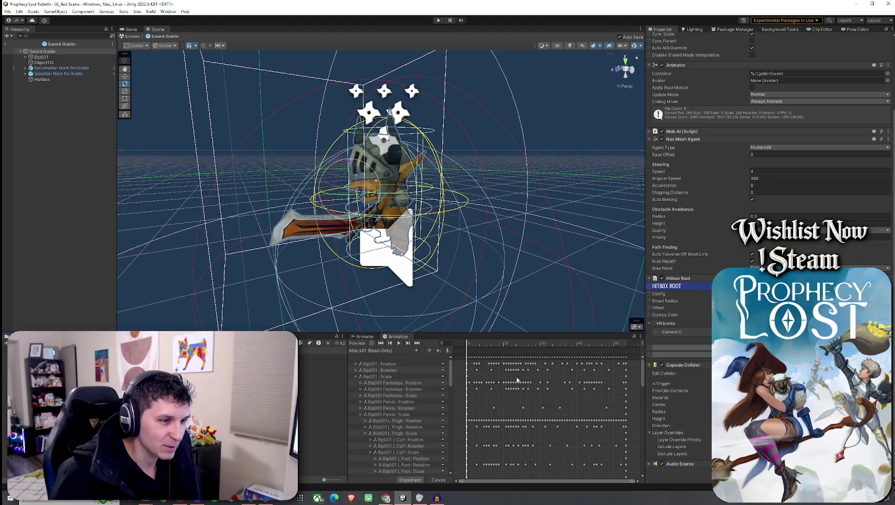
click(321, 368)
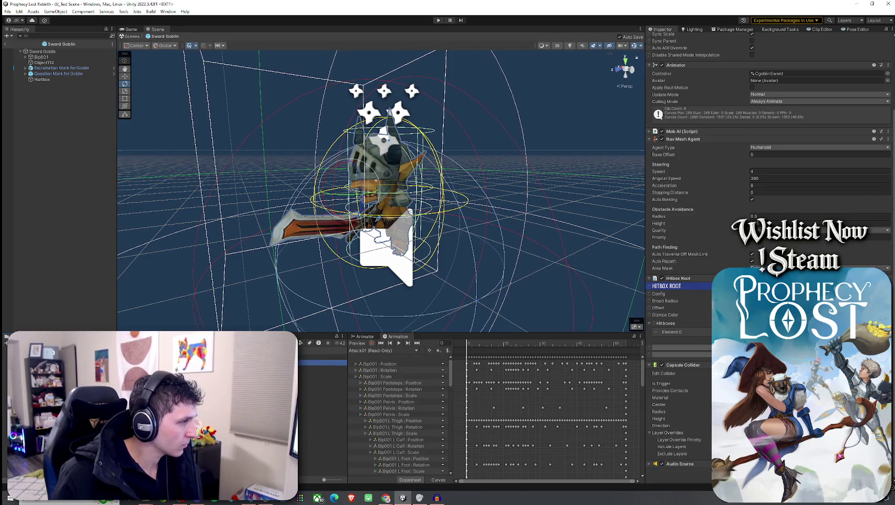
double_click(320, 368)
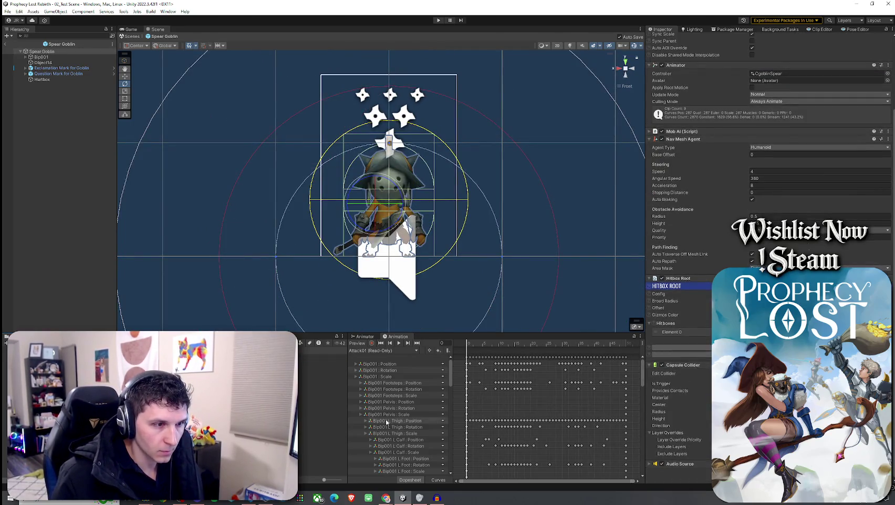
double_click(320, 368)
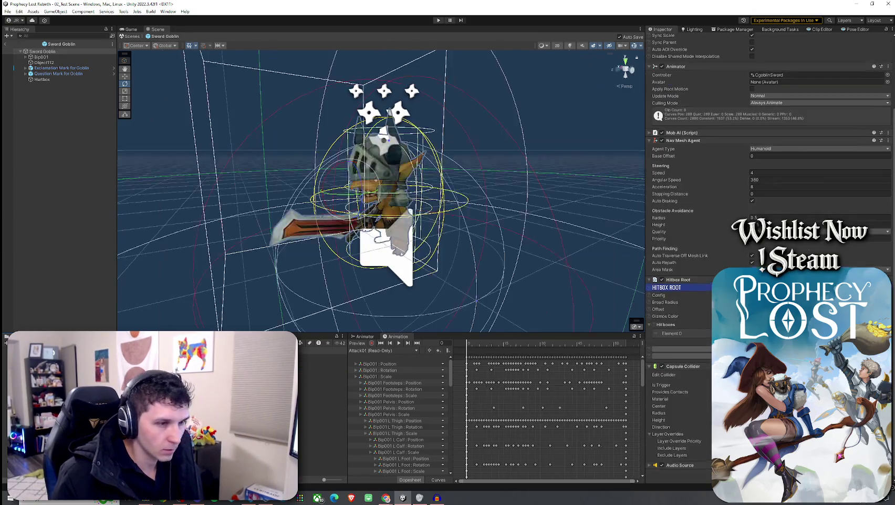
Review the Sword Goblin's Mob AI: Goblin type, Aggressive, 0.35 s damage stun, Goblin Blood hit effect.
scroll(654, 378, up, 5)
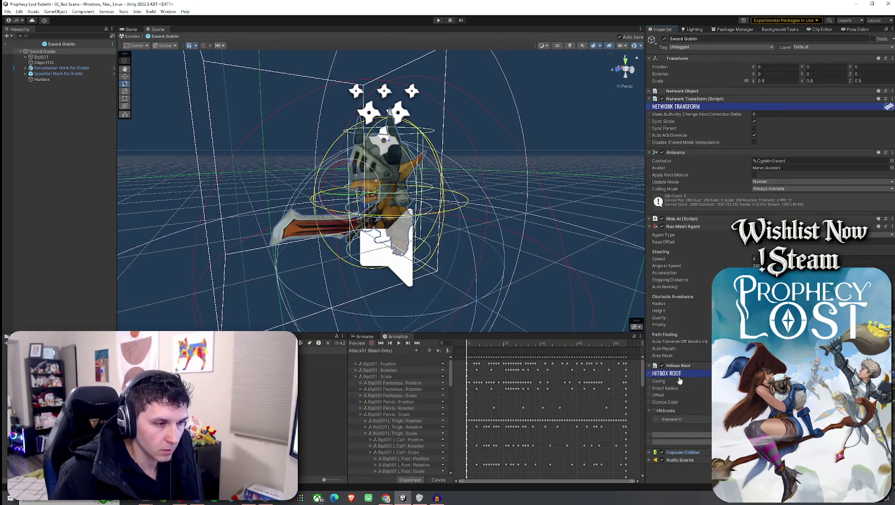
scroll(661, 459, down, 9)
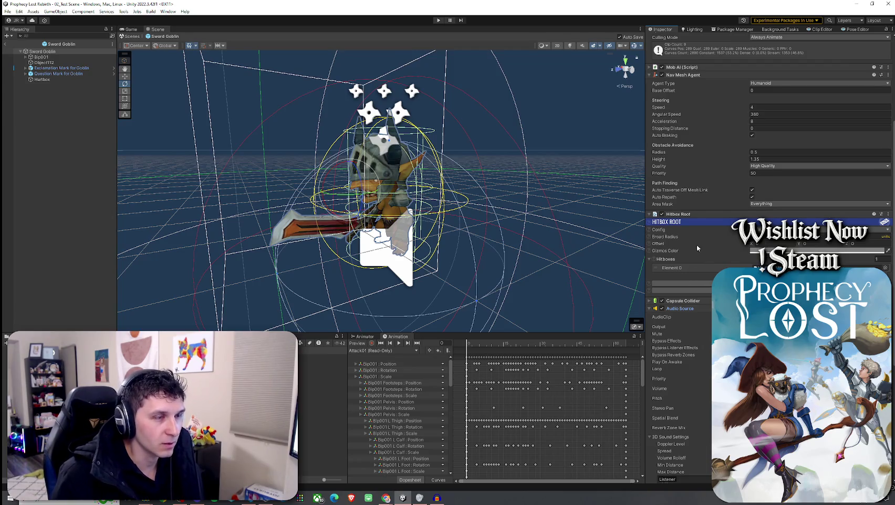
scroll(697, 244, up, 3)
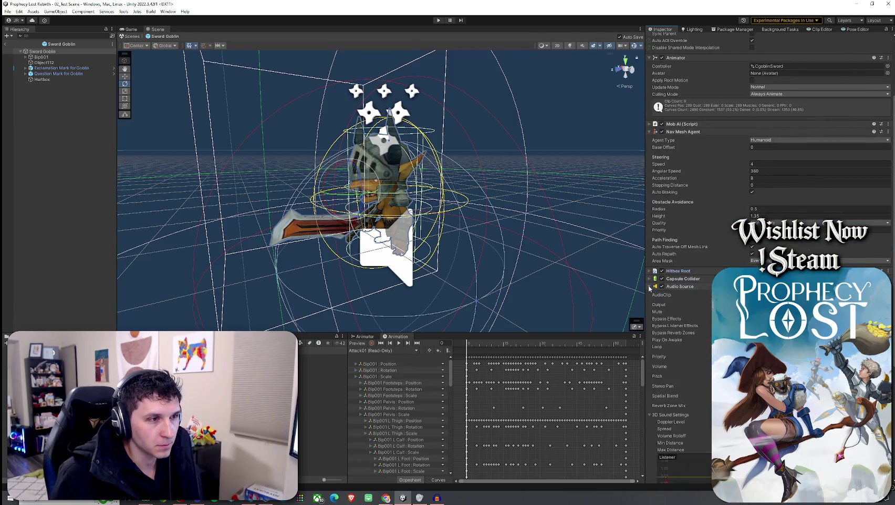
scroll(707, 304, up, 5)
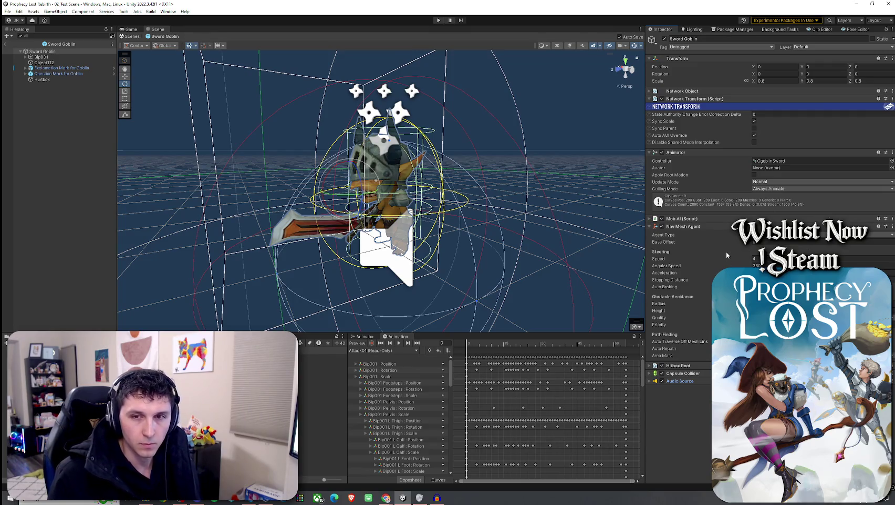
click(649, 218)
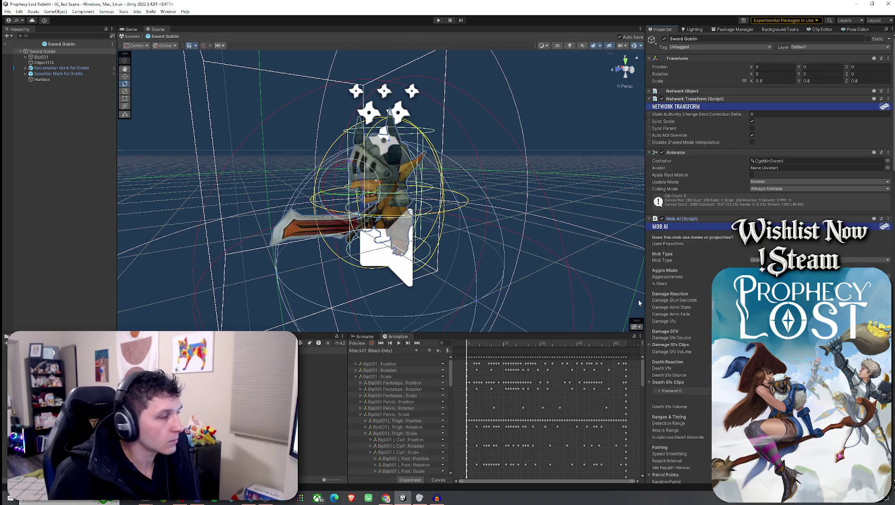
scroll(678, 300, down, 3)
scroll(687, 305, up, 2)
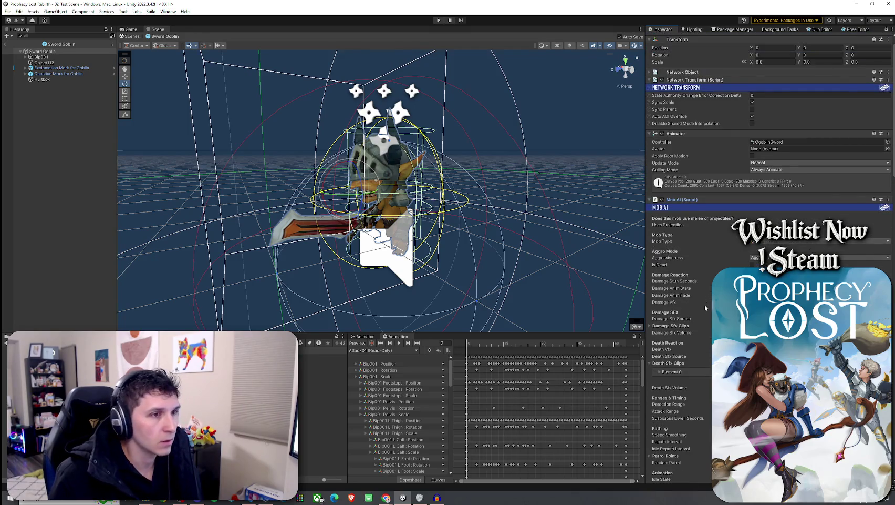
scroll(704, 312, down, 5)
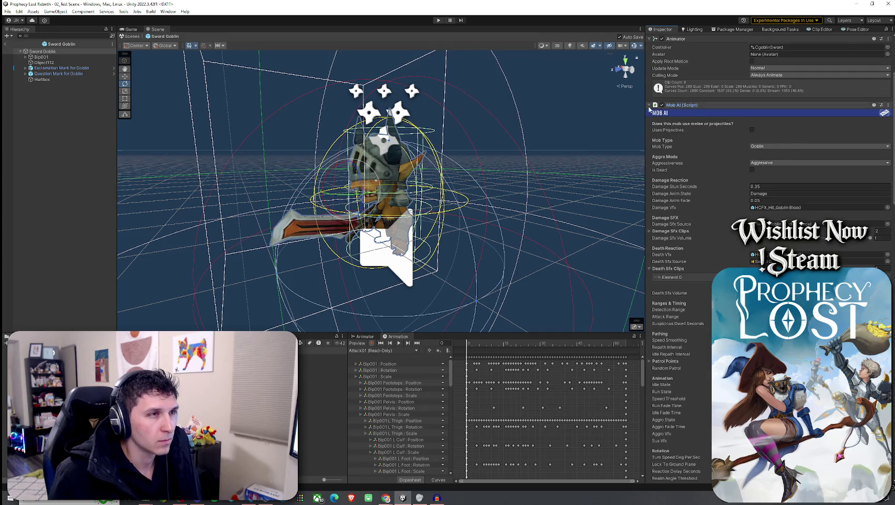
click(681, 104)
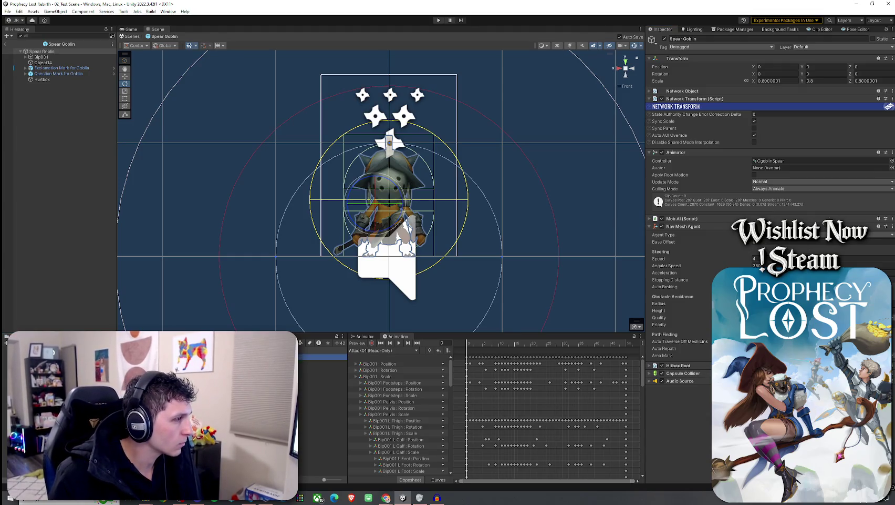
Inspect the Archer Goblin's Capsule Collider and Mob AI settings while orbiting the view.
click(893, 172)
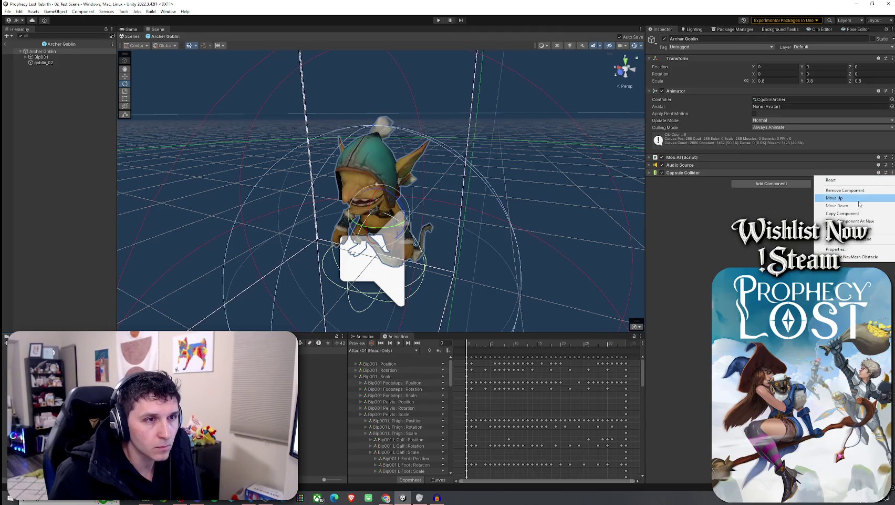
key(Escape)
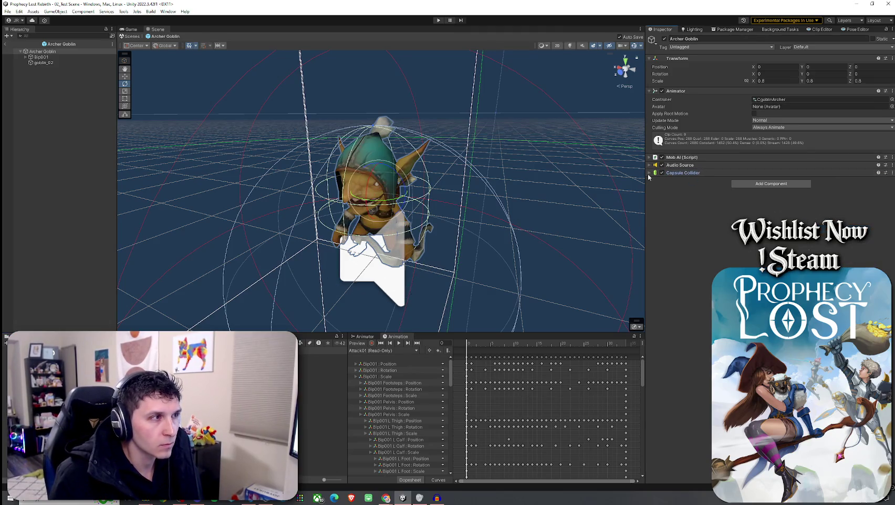
click(649, 173)
drag(564, 188, 431, 215)
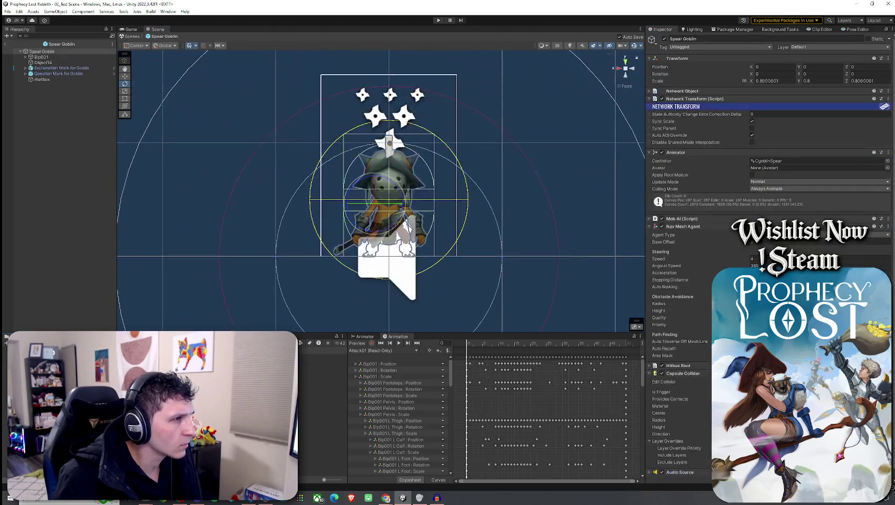
mouse_move(367, 275)
mouse_down()
mouse_move(338, 287)
mouse_move(394, 278)
mouse_move(390, 264)
mouse_move(461, 259)
mouse_up()
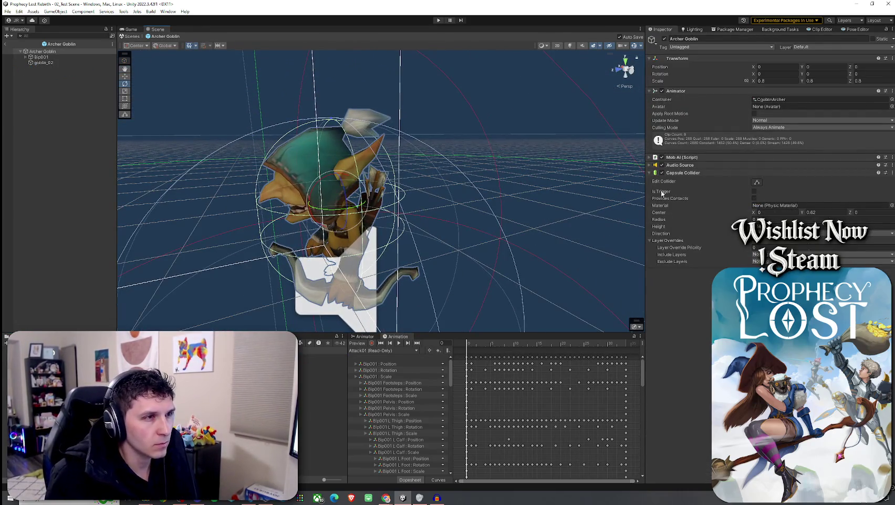
click(652, 157)
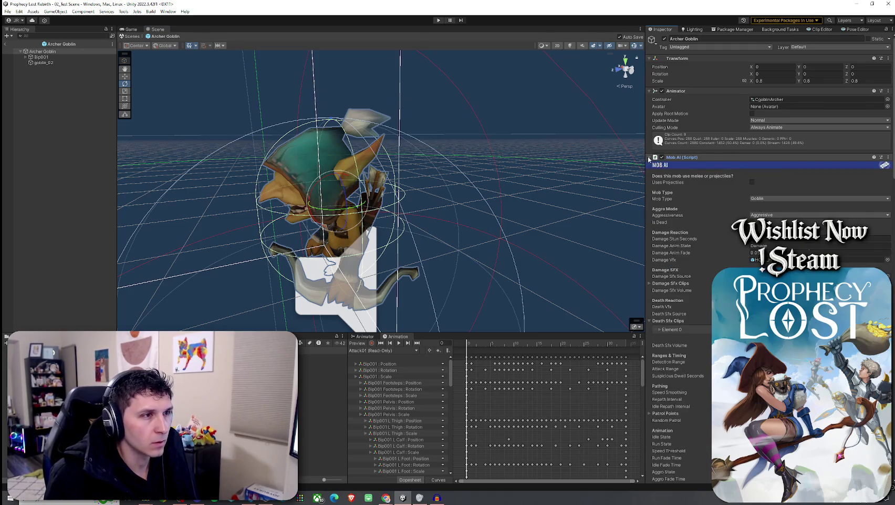
click(651, 157)
Paste the copied Nav Mesh Agent as a new component below the Archer Goblin's Capsule Collider.
double_click(158, 410)
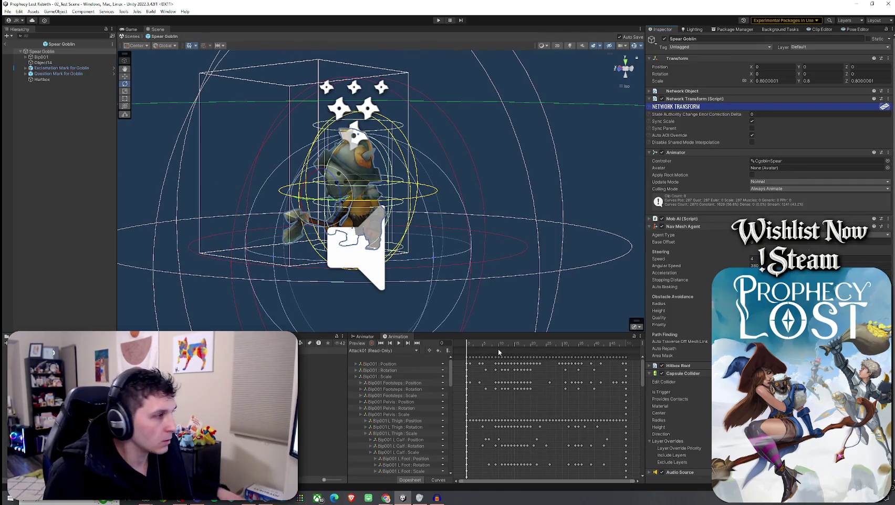
double_click(158, 409)
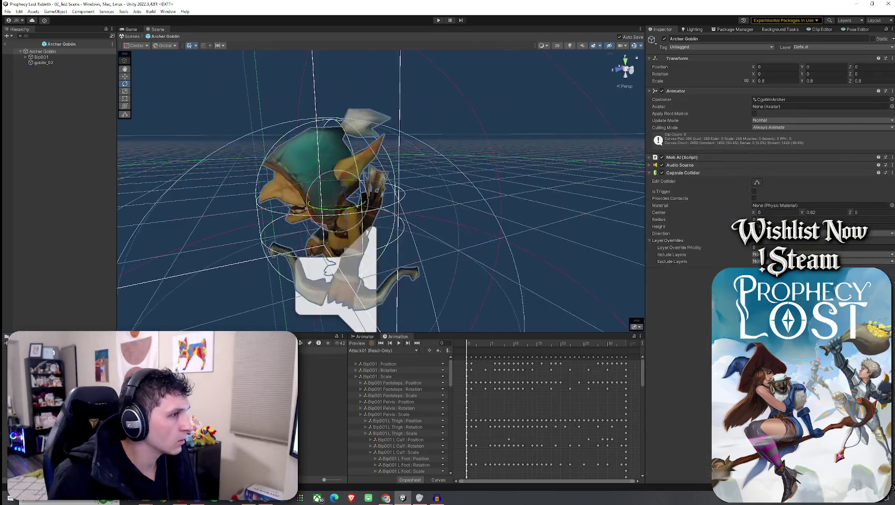
right_click(815, 174)
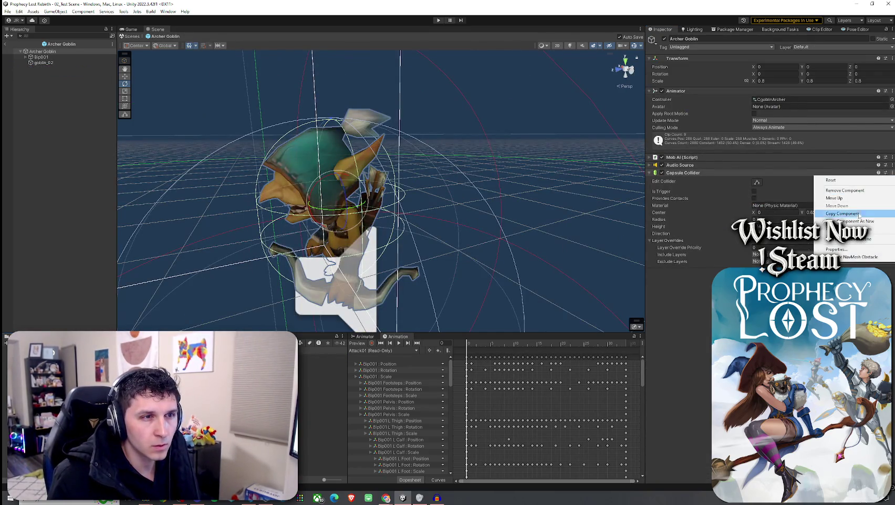
click(857, 222)
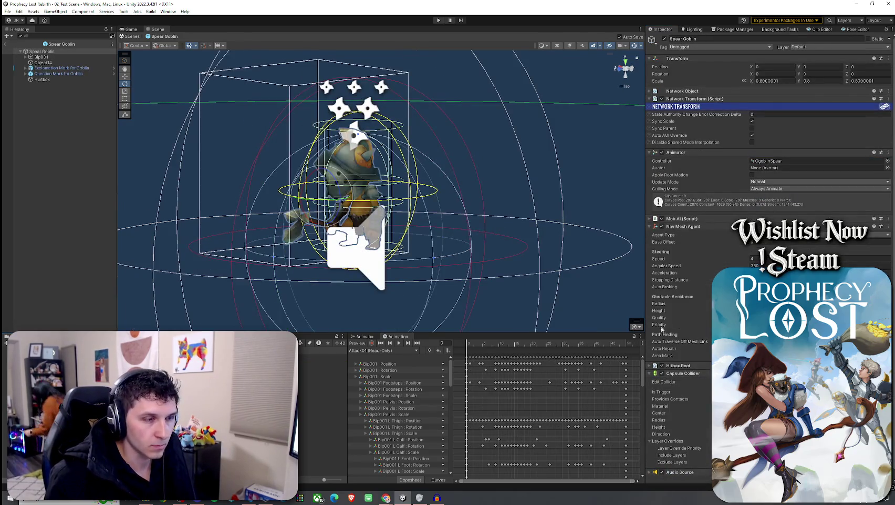
Fold the Nav Mesh Agent and add a Hitbox Root component to the Archer Goblin.
click(699, 226)
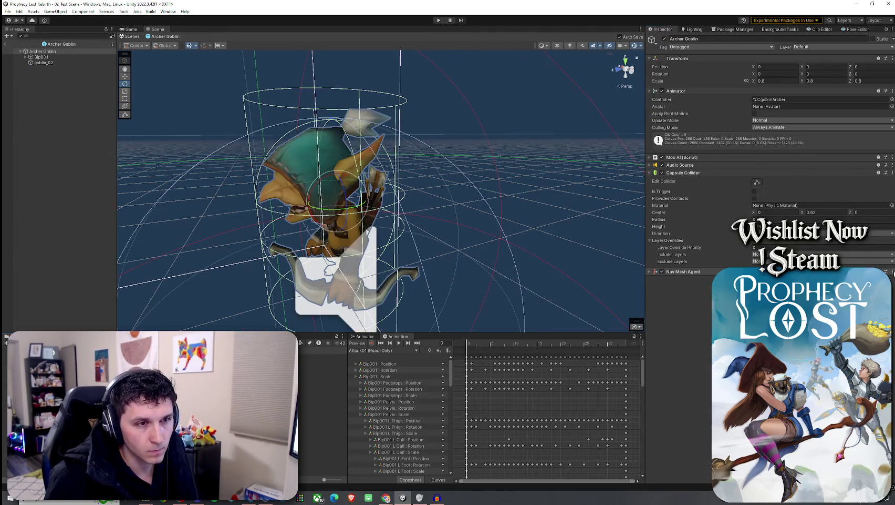
click(650, 279)
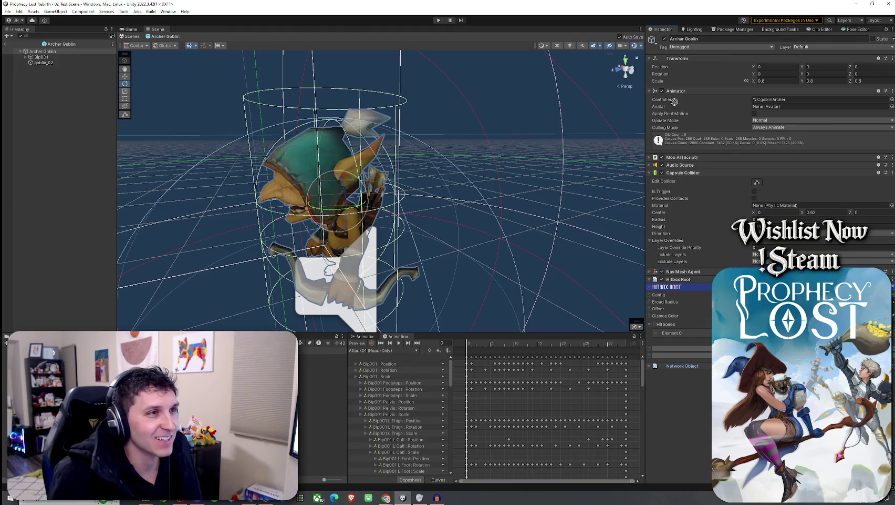
Move Network Object and Network Transform up to sit just below Transform.
drag(687, 143, 683, 88)
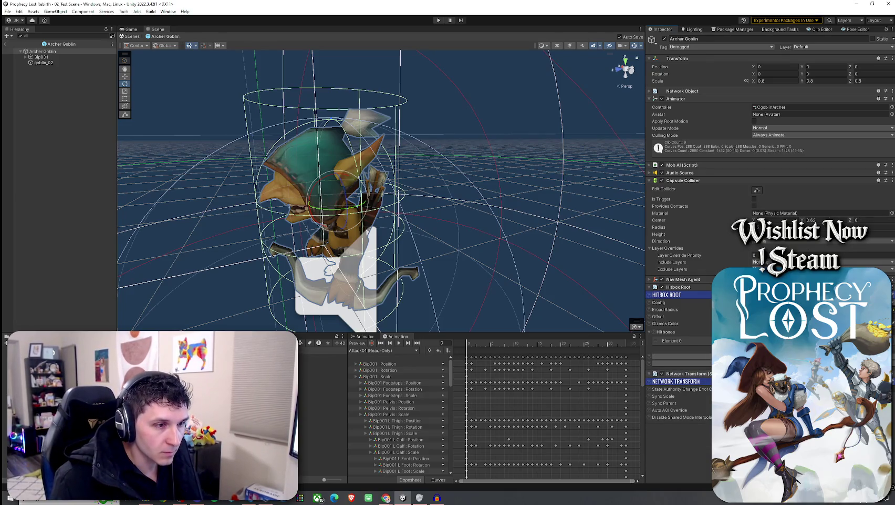
mouse_move(709, 373)
mouse_down()
mouse_move(690, 375)
mouse_move(718, 227)
mouse_move(693, 97)
mouse_up()
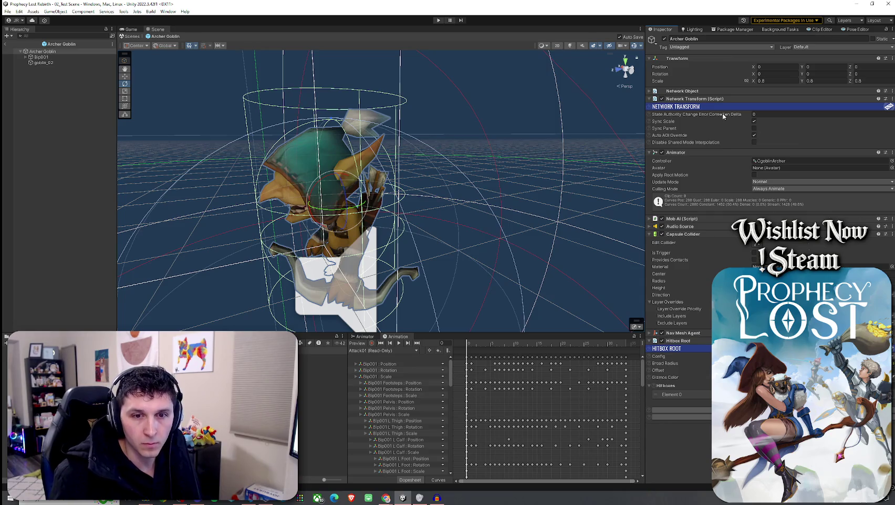
click(19, 11)
click(389, 209)
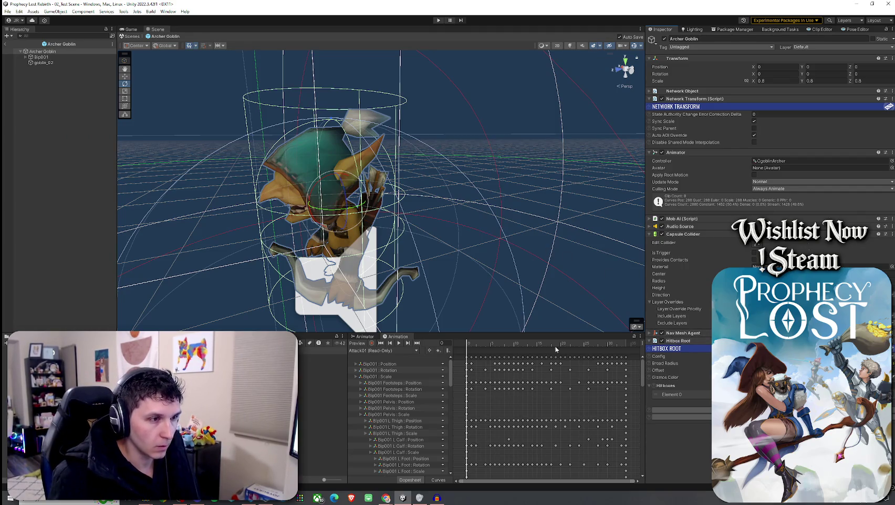
Expand Hitbox Root, then select the Spear Goblin's marker and Hurtbox objects to copy.
click(650, 333)
click(650, 332)
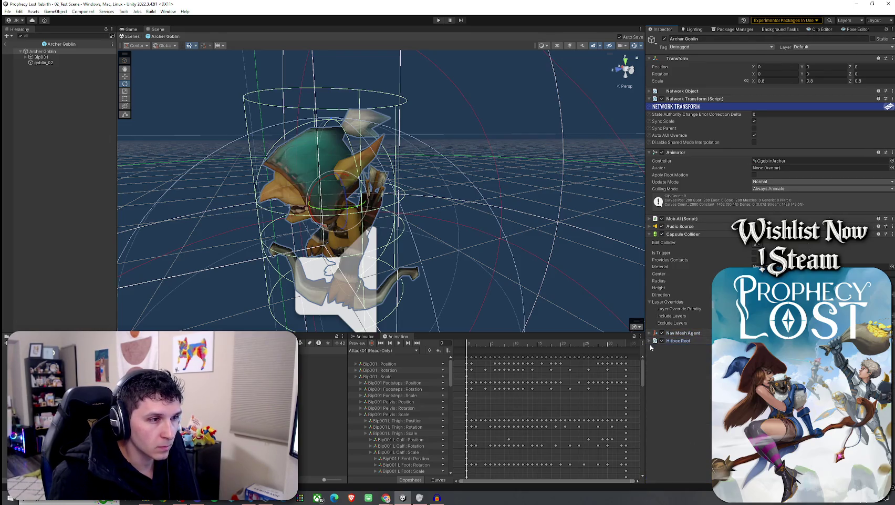
click(652, 341)
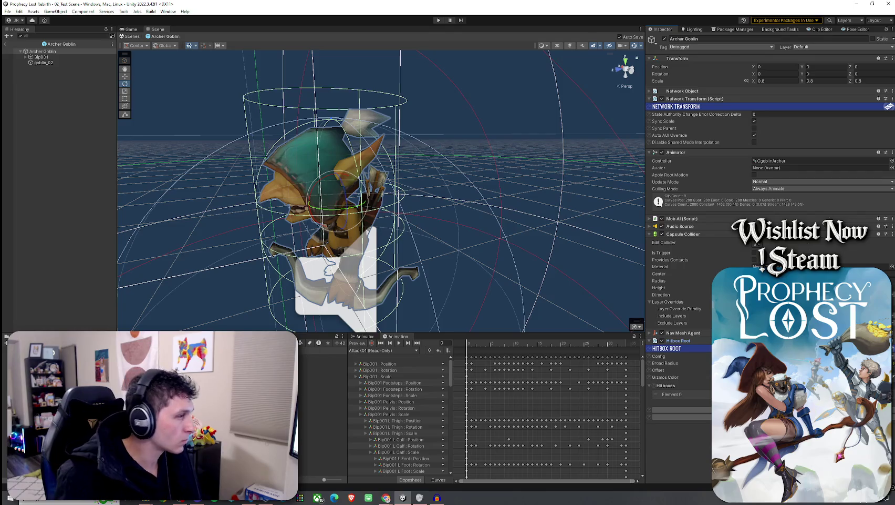
click(58, 67)
shift+click(63, 80)
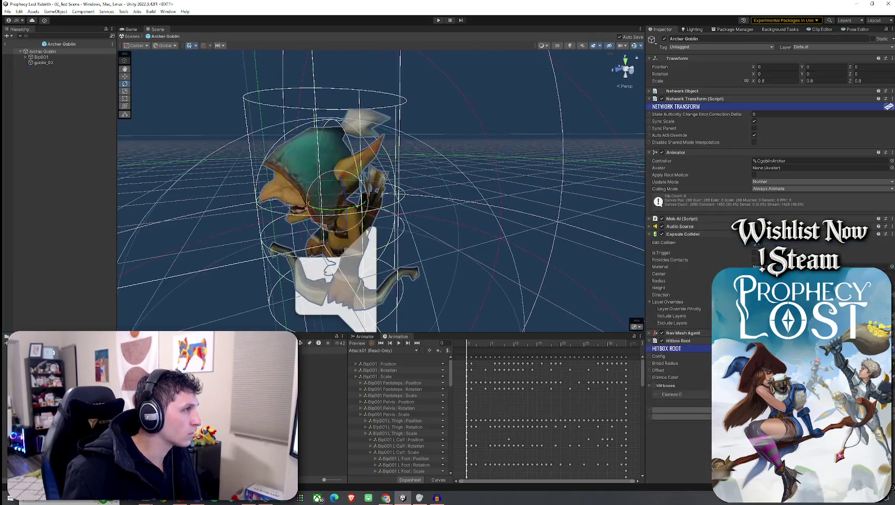
Paste the Exclamation Mark, Question Mark and Hurtbox objects as Archer Goblin children.
right_click(52, 51)
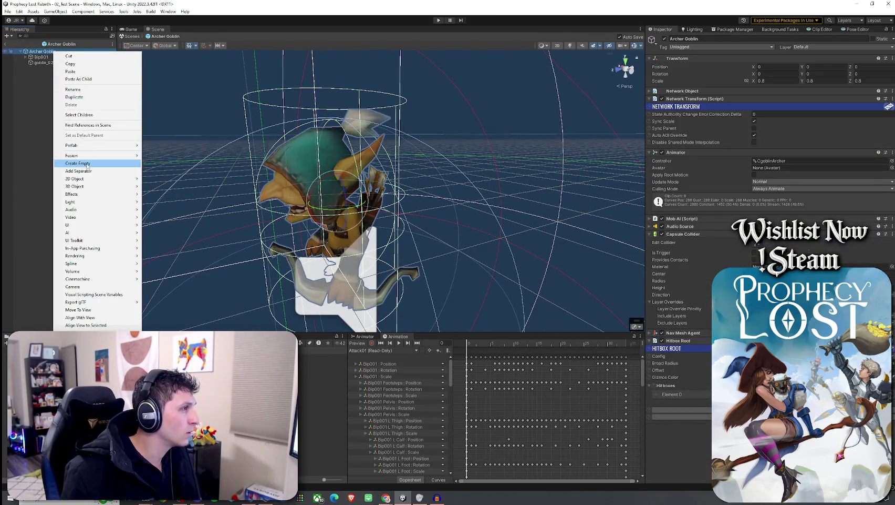
click(71, 79)
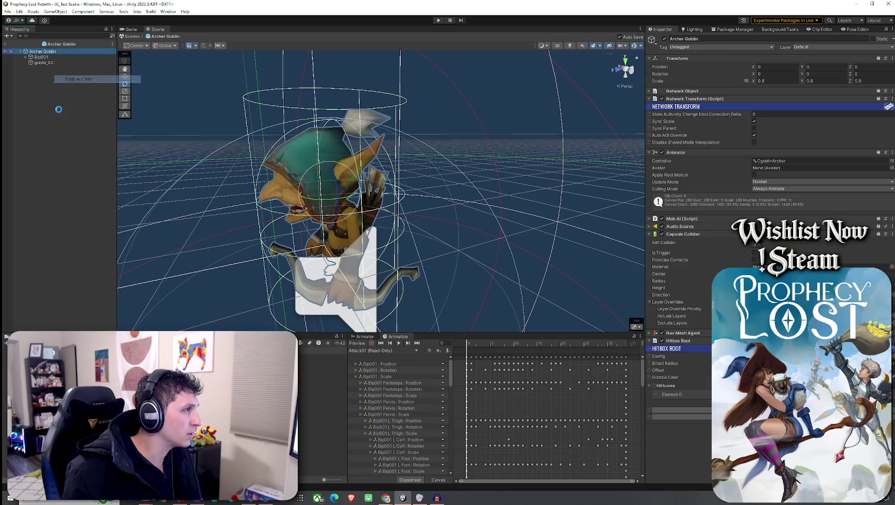
click(60, 73)
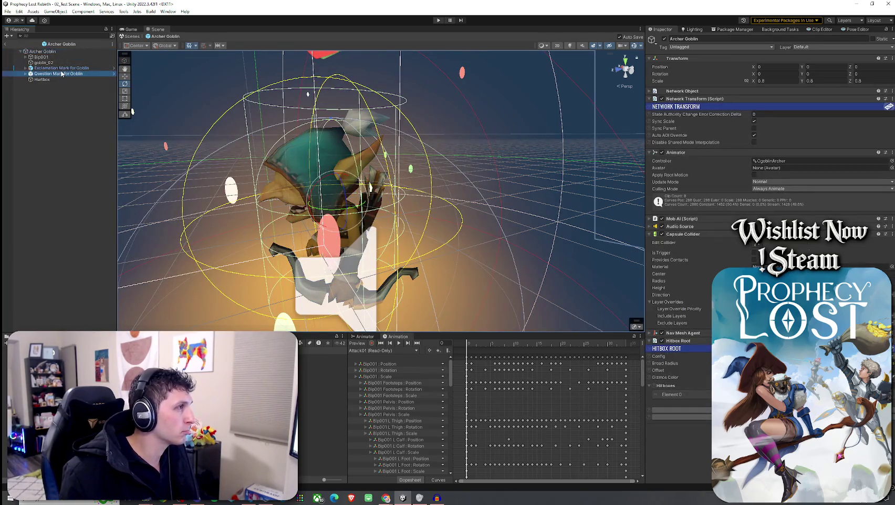
click(43, 51)
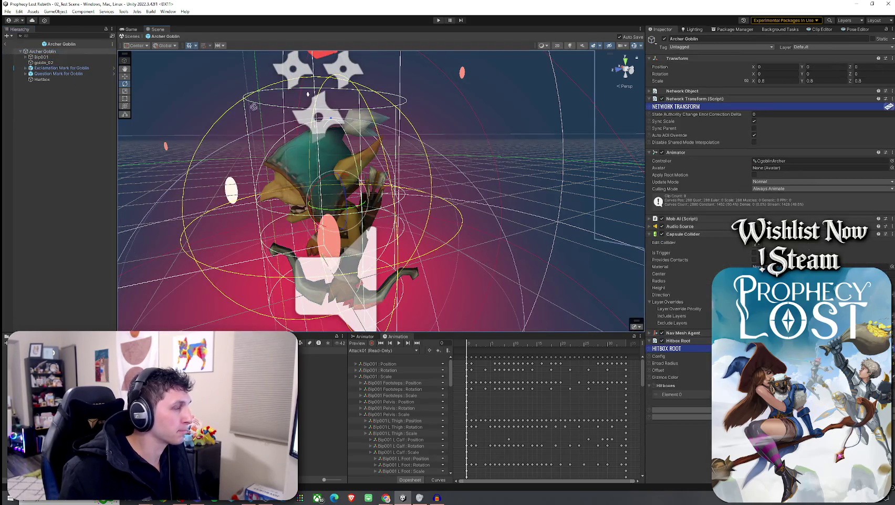
Assign the Archer Goblin's own Audio Source as the Mob AI Sfx Source.
click(663, 219)
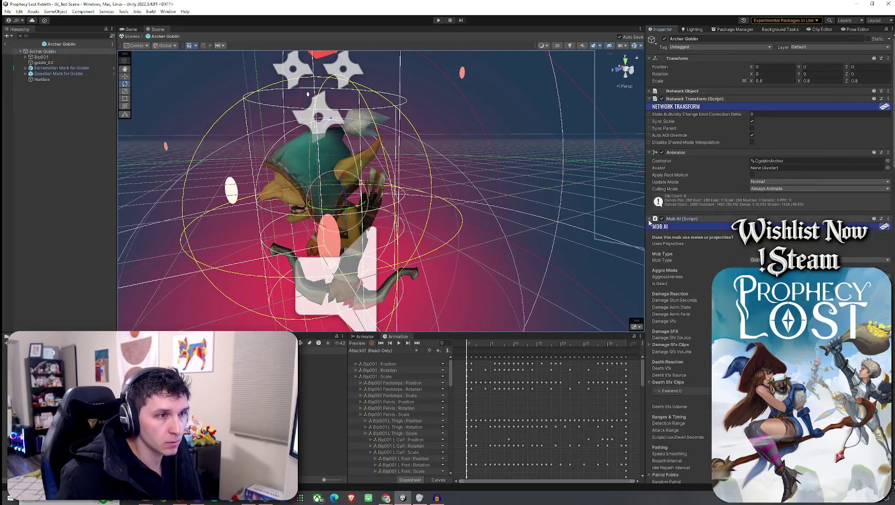
scroll(653, 226, down, 3)
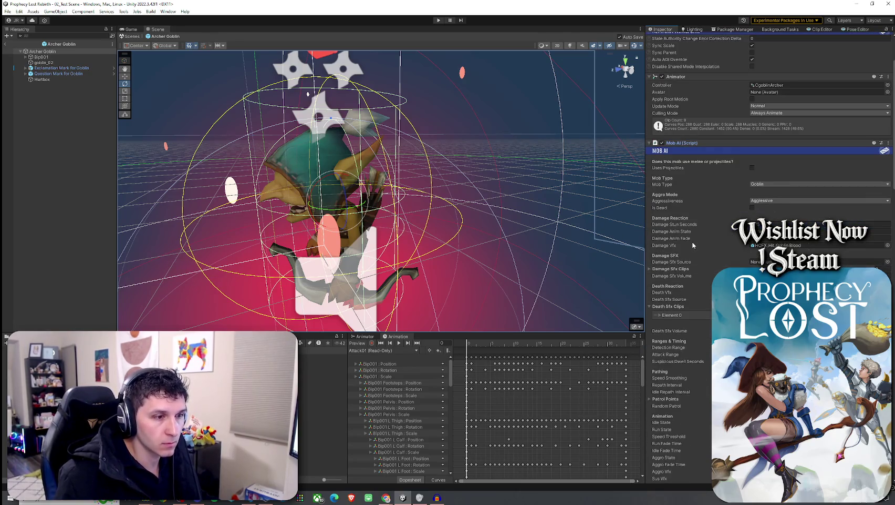
scroll(694, 245, down, 4)
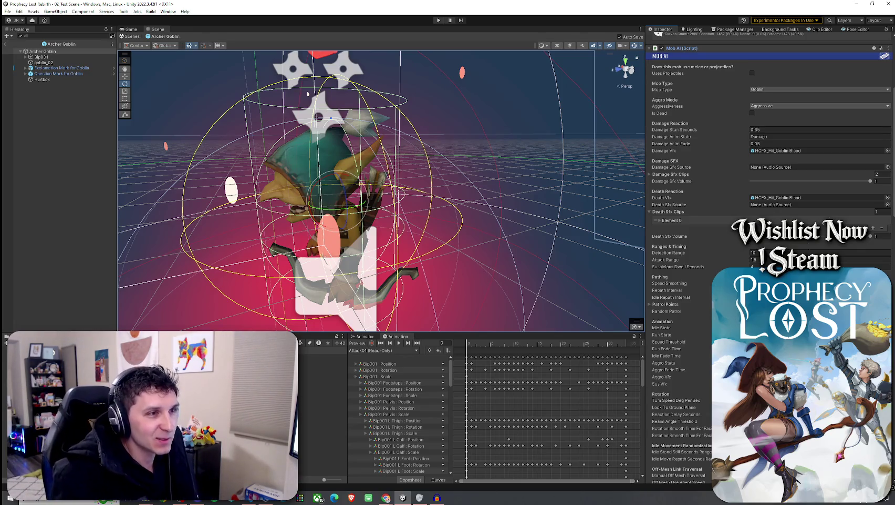
scroll(694, 303, down, 5)
scroll(693, 303, down, 15)
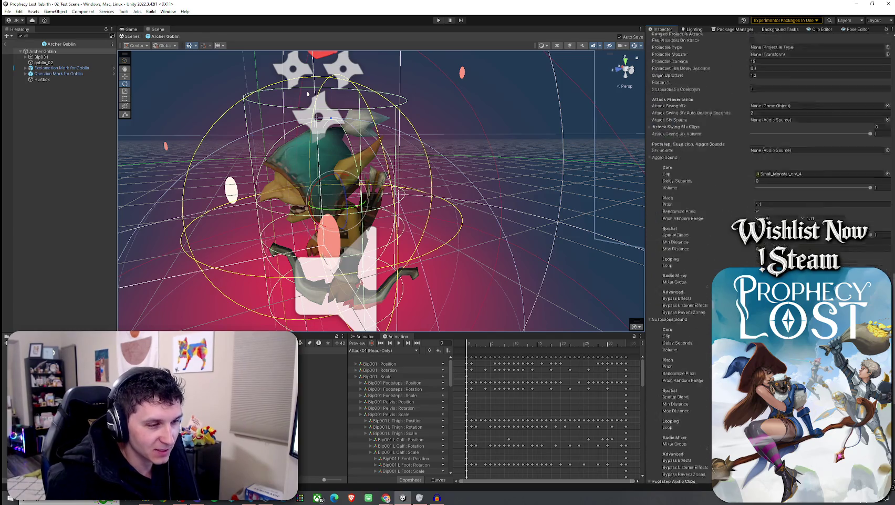
scroll(651, 338, up, 1)
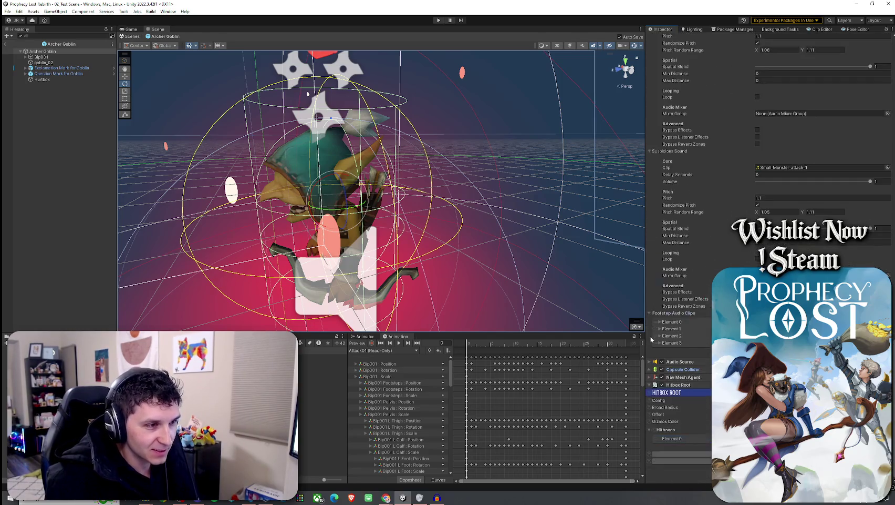
scroll(684, 427, up, 2)
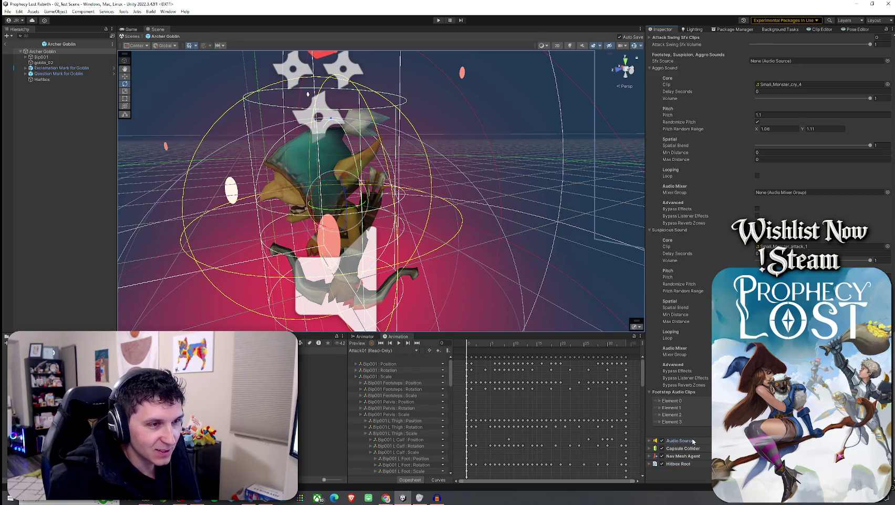
mouse_move(753, 245)
mouse_down()
mouse_move(769, 195)
mouse_move(768, 81)
mouse_move(779, 63)
mouse_up()
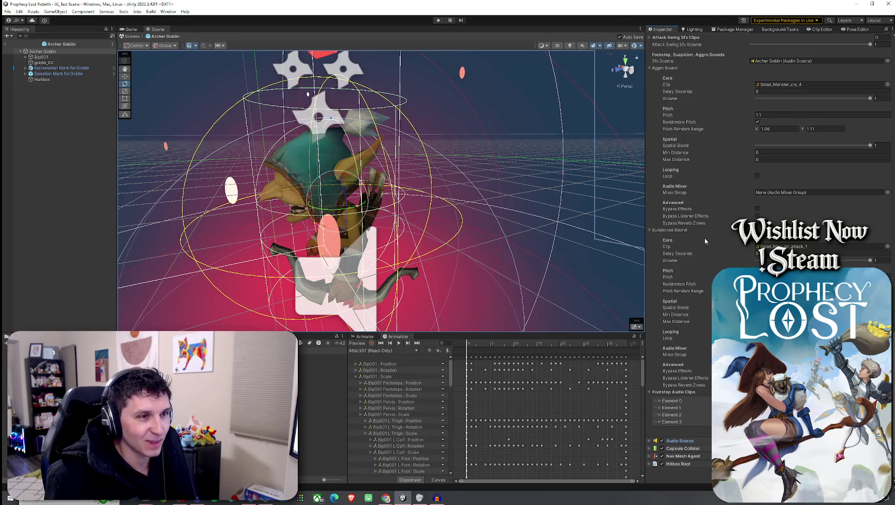
Enable Fire Projectile On Attack and choose the archer's Projectile Type.
click(677, 401)
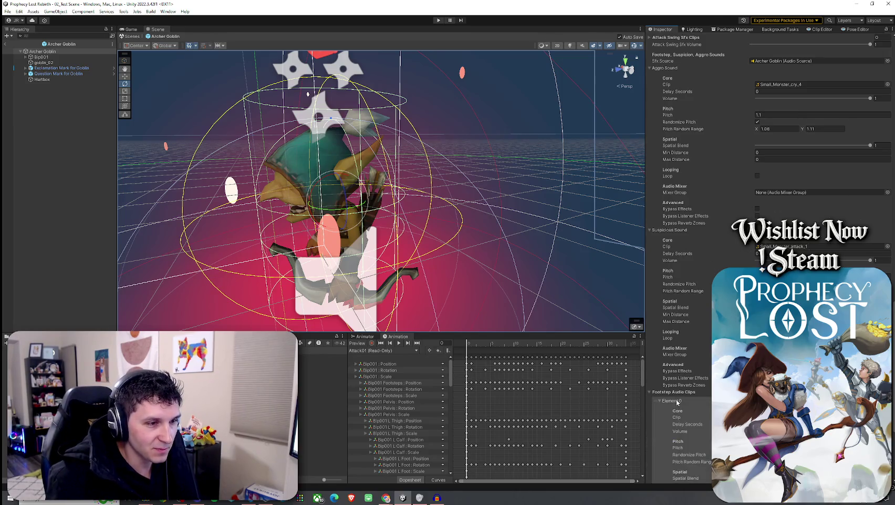
click(672, 231)
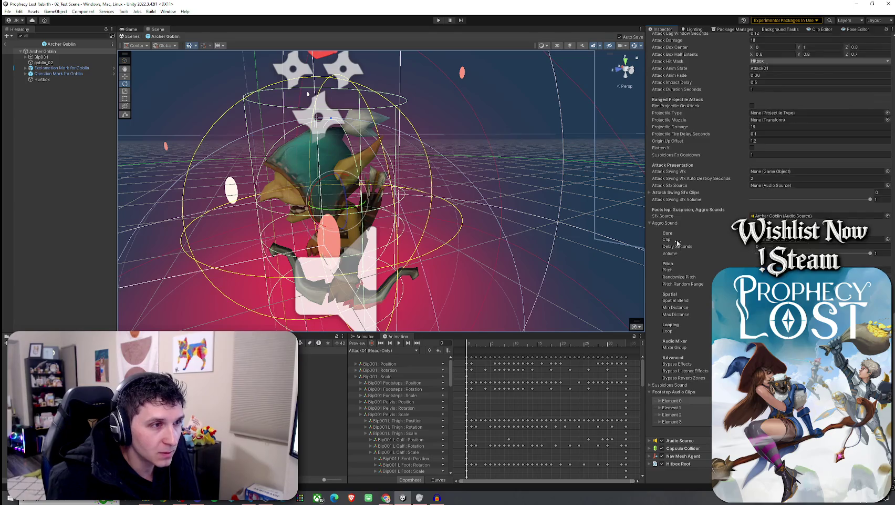
click(668, 223)
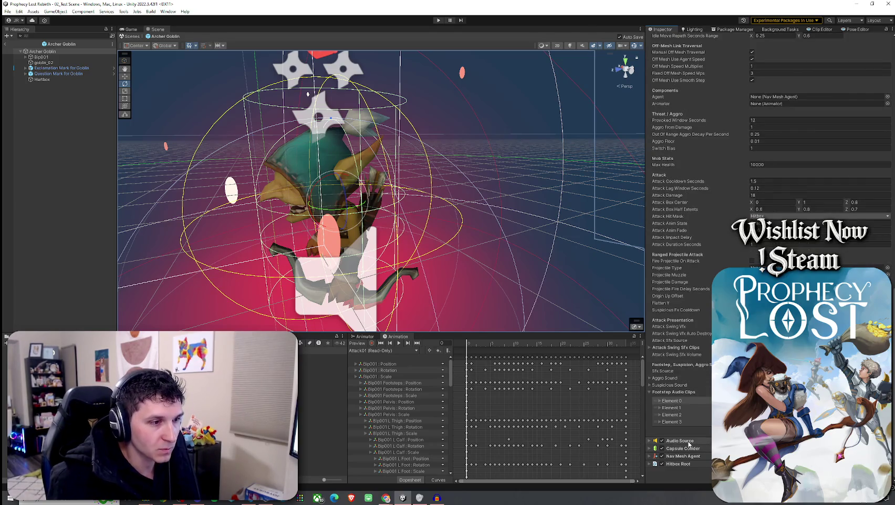
click(753, 260)
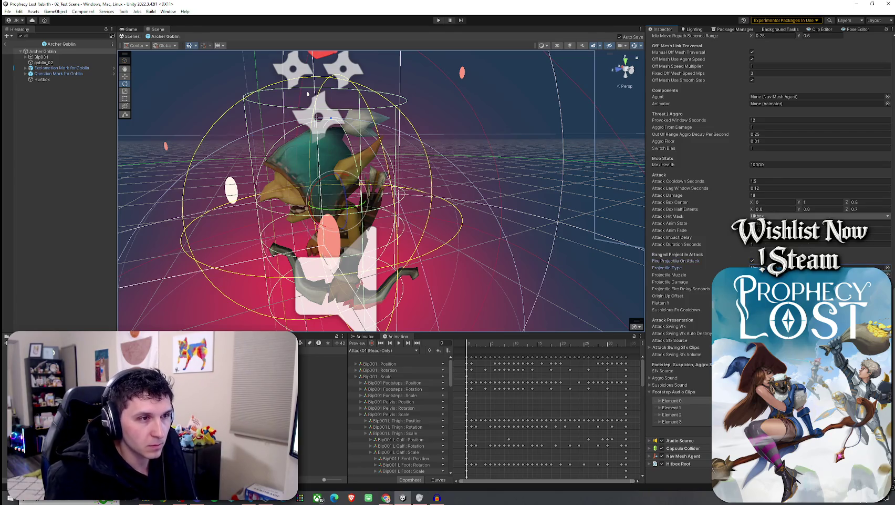
click(887, 268)
double_click(807, 253)
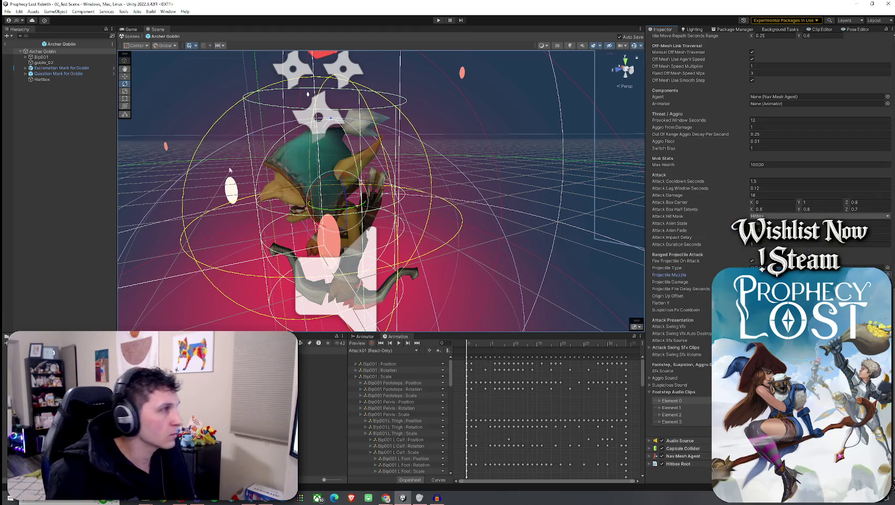
right_click(51, 52)
click(83, 162)
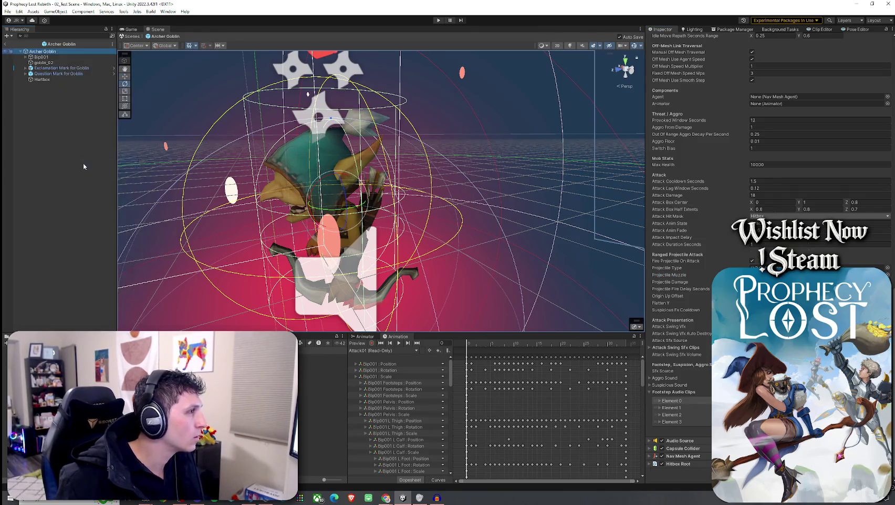
Name the new child 'Muzzle' and move it up and forward toward the bow (Y 0.403, Z 0.381).
text(Muzzle)
key(Return)
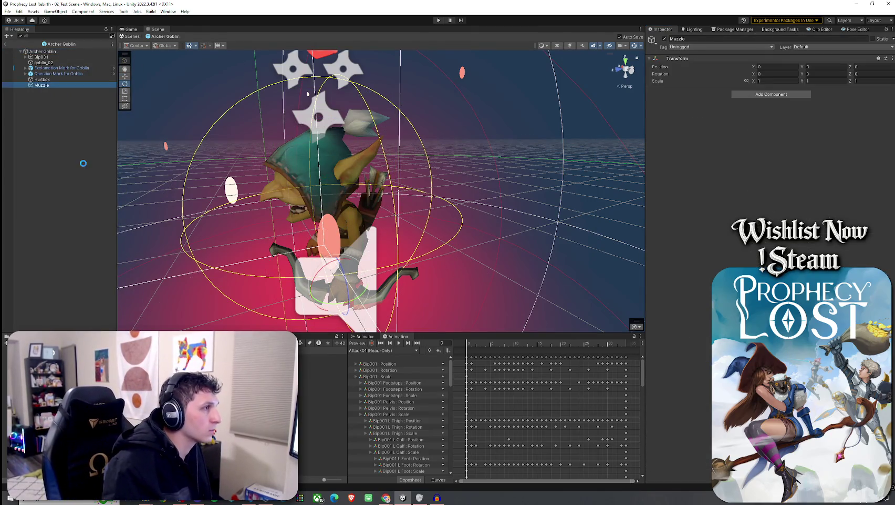
key(w)
mouse_move(330, 291)
mouse_down()
mouse_move(292, 295)
mouse_move(284, 251)
mouse_up()
mouse_move(283, 220)
mouse_down()
mouse_move(530, 264)
mouse_move(421, 284)
mouse_move(363, 331)
mouse_up()
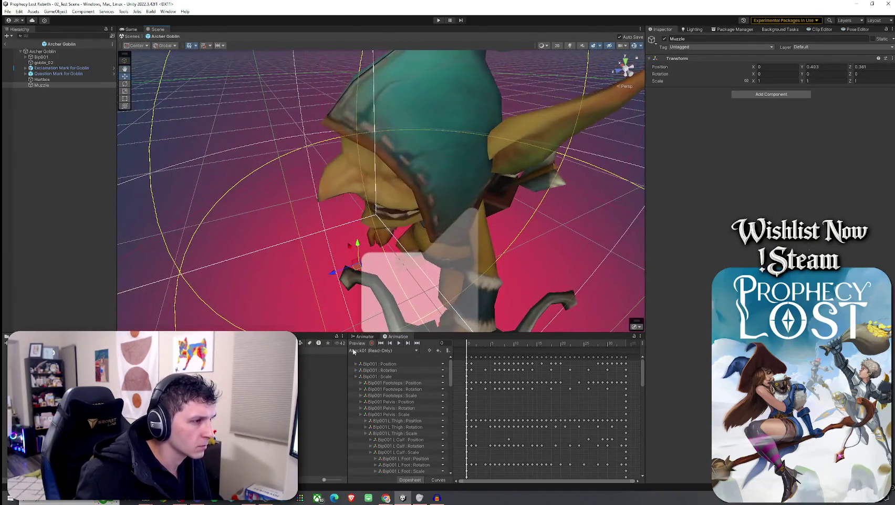
Preview the Attack01 clip on the goblin and scrub back to frame 11.
click(354, 351)
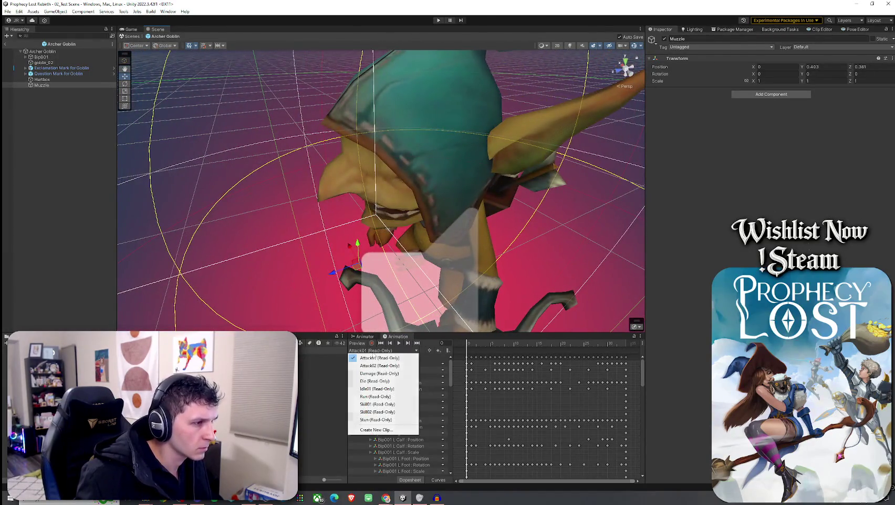
click(379, 403)
click(382, 350)
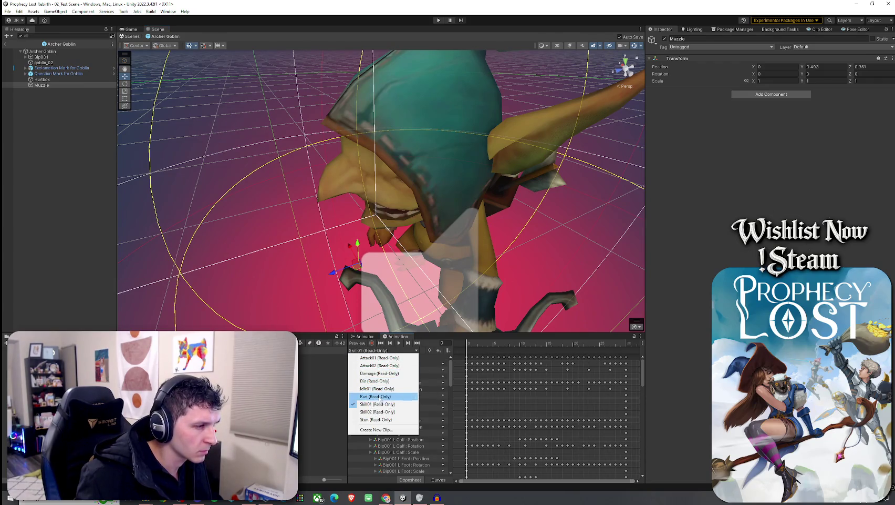
click(378, 357)
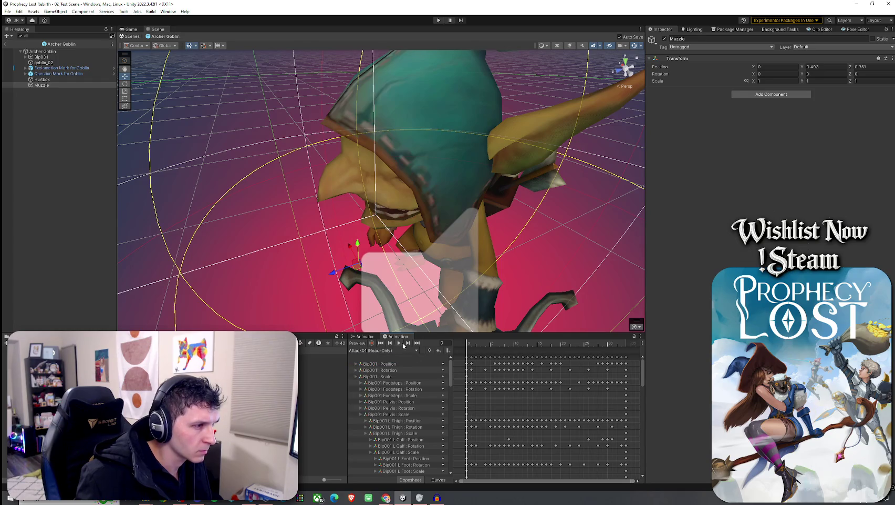
click(402, 344)
mouse_move(580, 344)
mouse_down()
mouse_move(473, 355)
mouse_move(516, 357)
mouse_up()
click(344, 272)
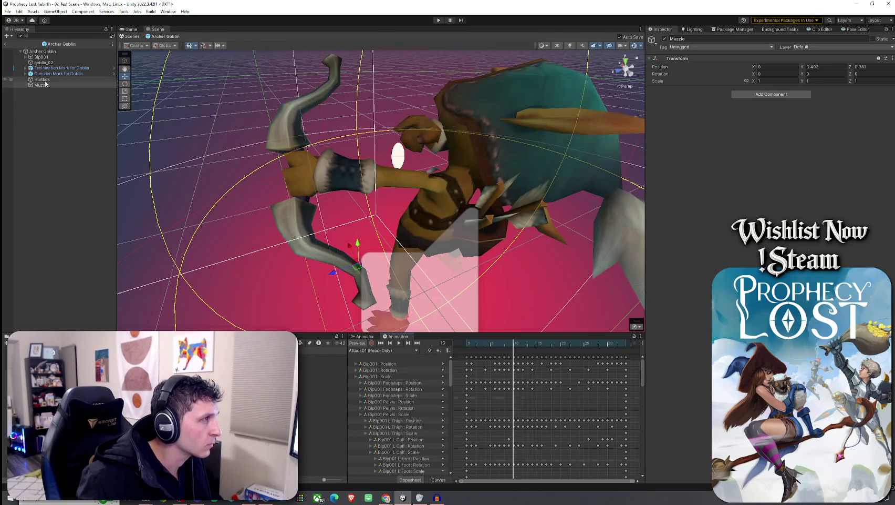
Align Muzzle with the bow tip from top, back, side and front views, setting X to 0.188.
mouse_move(344, 273)
mouse_down()
mouse_move(415, 195)
mouse_move(414, 227)
mouse_move(423, 182)
mouse_move(300, 223)
mouse_move(297, 186)
mouse_move(380, 214)
mouse_up()
click(633, 73)
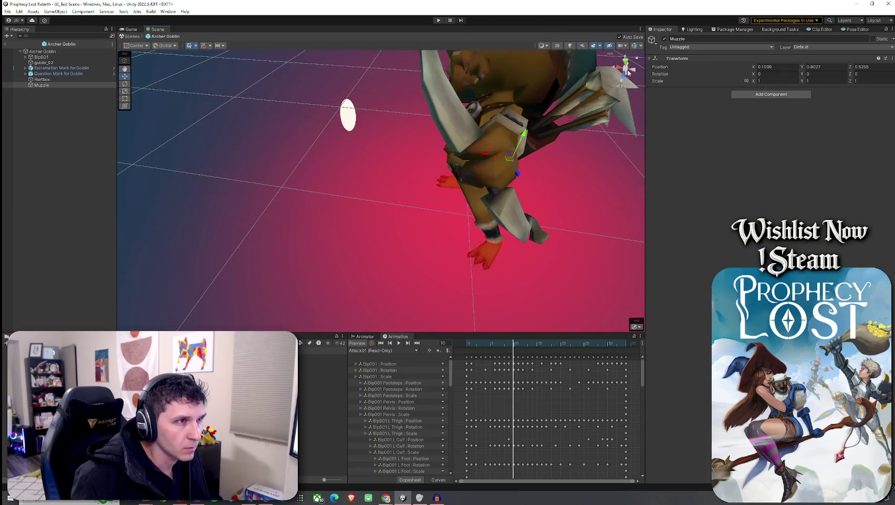
click(626, 69)
click(631, 74)
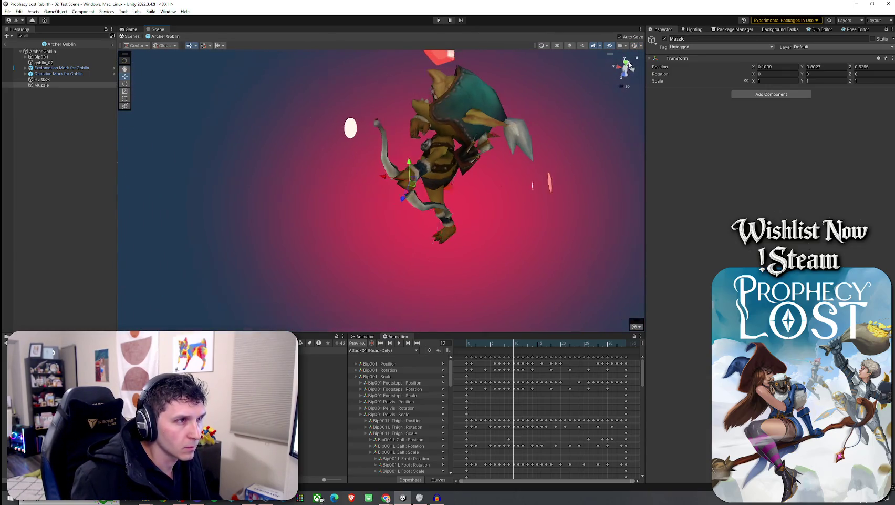
mouse_move(551, 105)
mouse_down()
mouse_move(490, 219)
mouse_move(450, 194)
mouse_up()
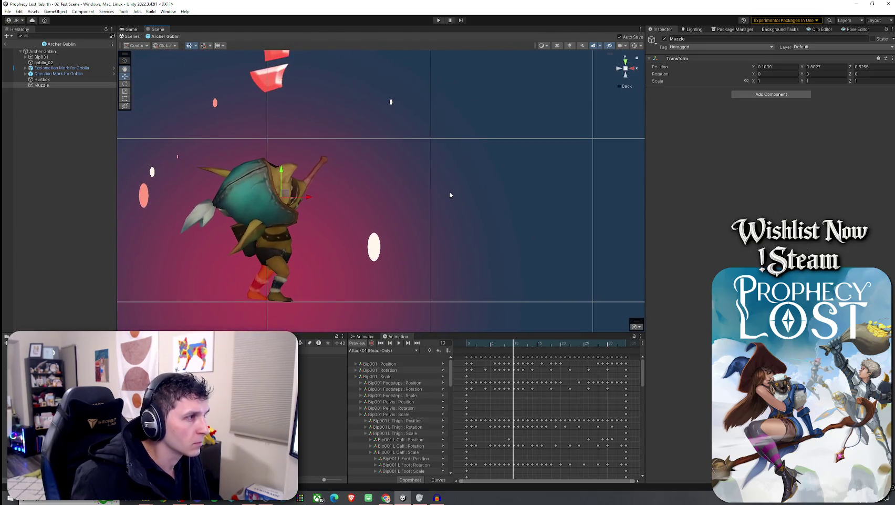
click(634, 75)
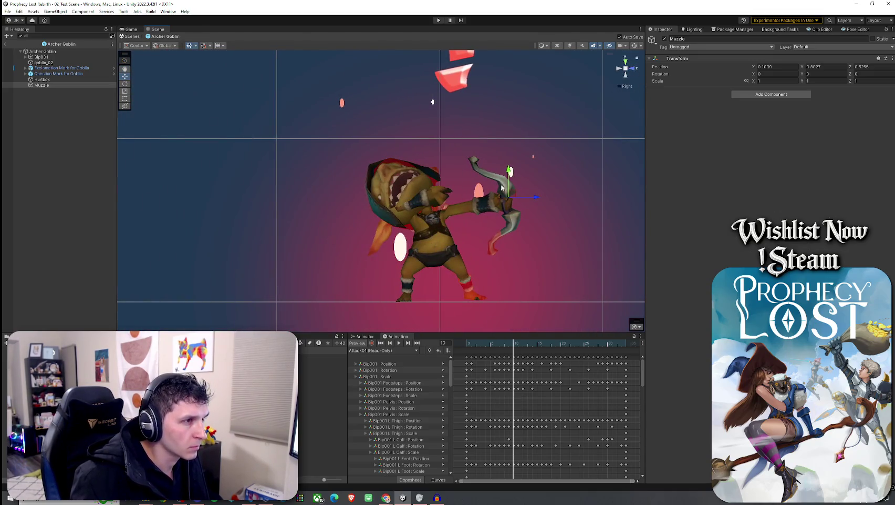
drag(510, 171, 510, 175)
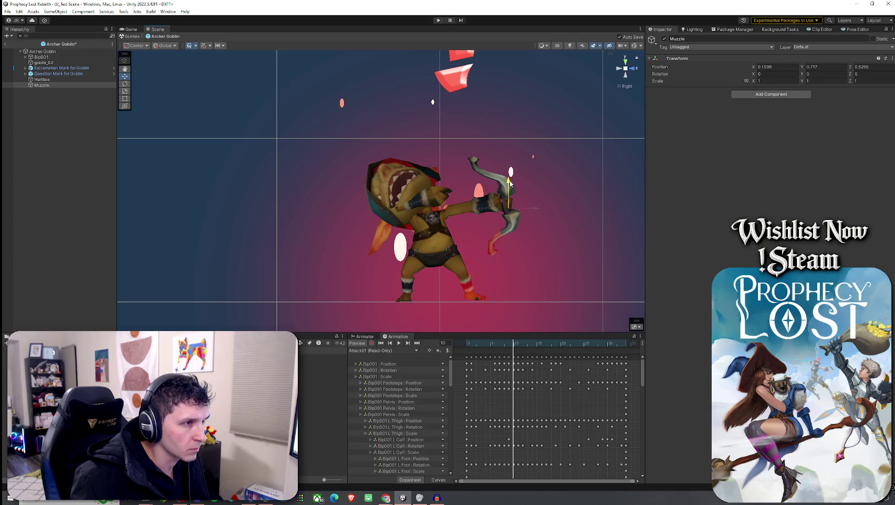
click(633, 77)
drag(466, 206, 456, 206)
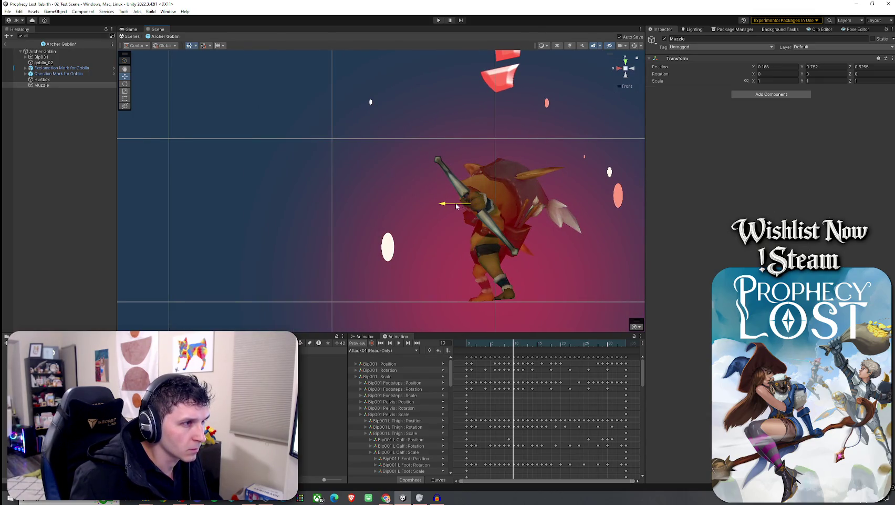
click(625, 63)
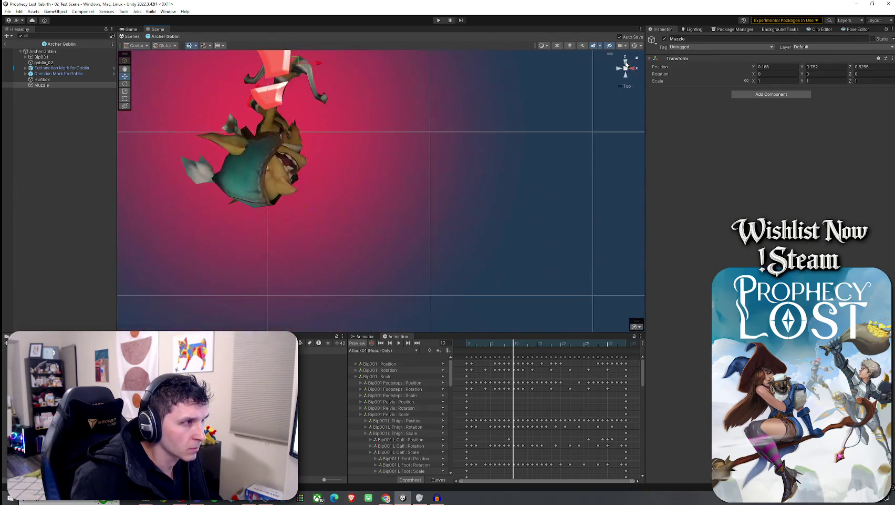
Stop the exclamation particle preview, reselect Muzzle, and return to a close perspective view.
click(97, 68)
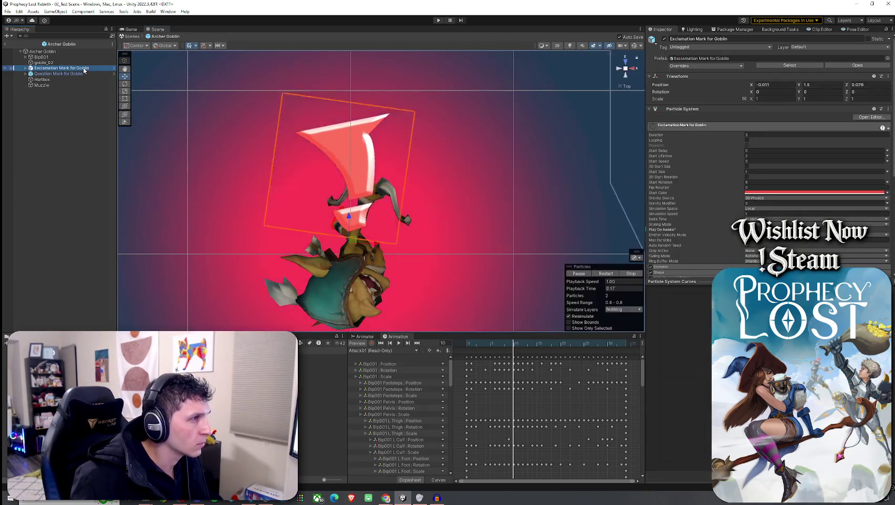
click(631, 274)
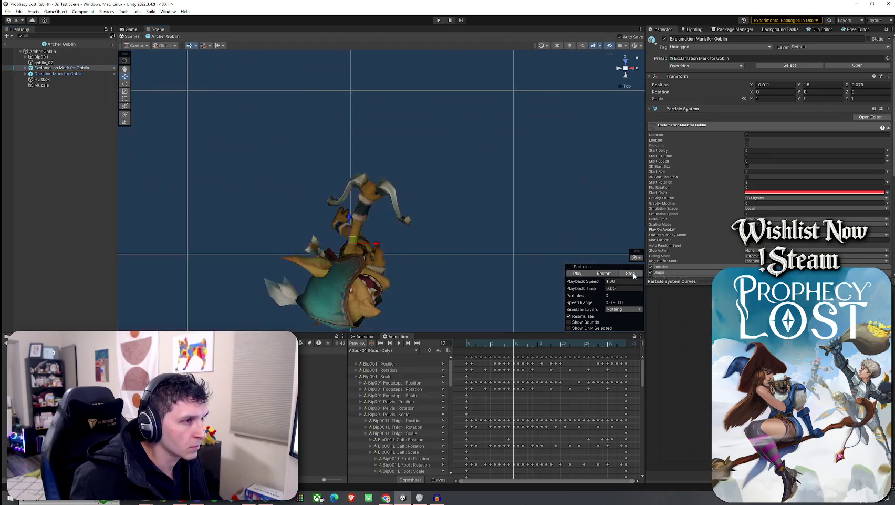
click(41, 85)
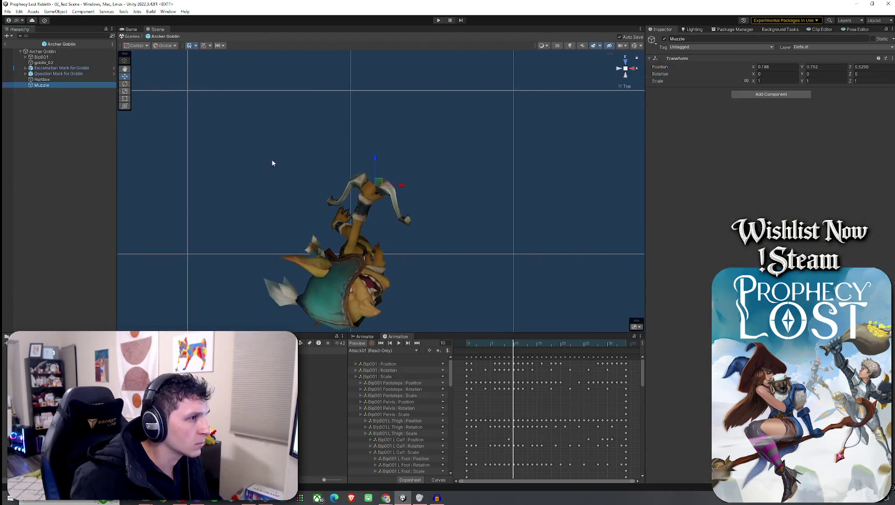
mouse_move(214, 84)
mouse_down()
mouse_move(587, 134)
mouse_move(320, 132)
mouse_move(232, 80)
mouse_move(135, 140)
mouse_move(237, 184)
mouse_move(337, 326)
mouse_up()
drag(338, 493, 295, 494)
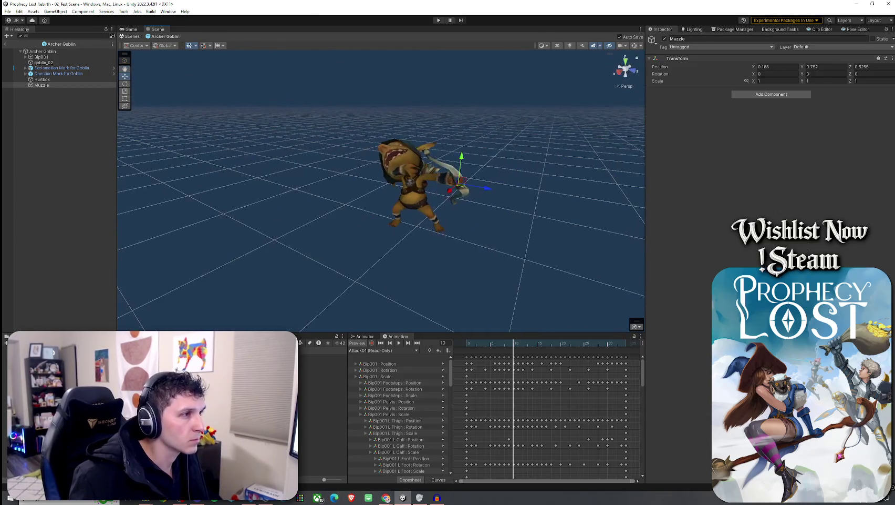
Select the Archer Goblin root so its Animator and Mob AI components appear in the Inspector.
click(20, 11)
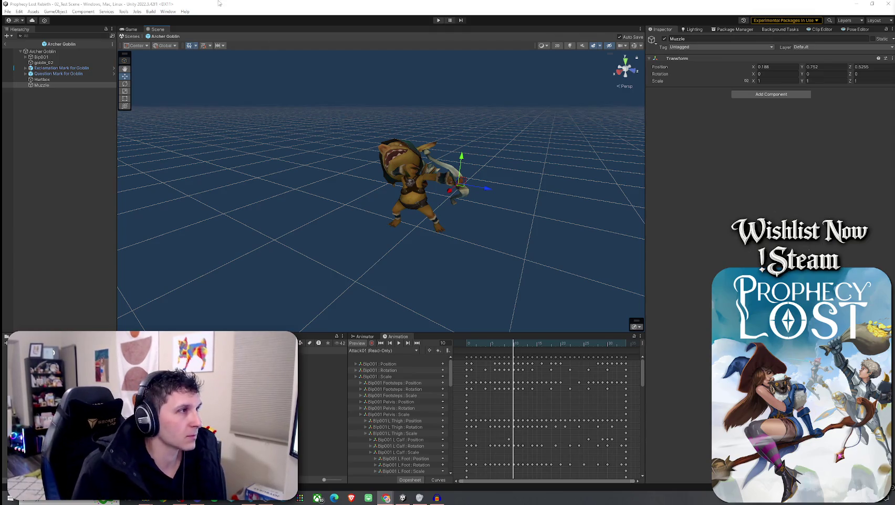
click(8, 11)
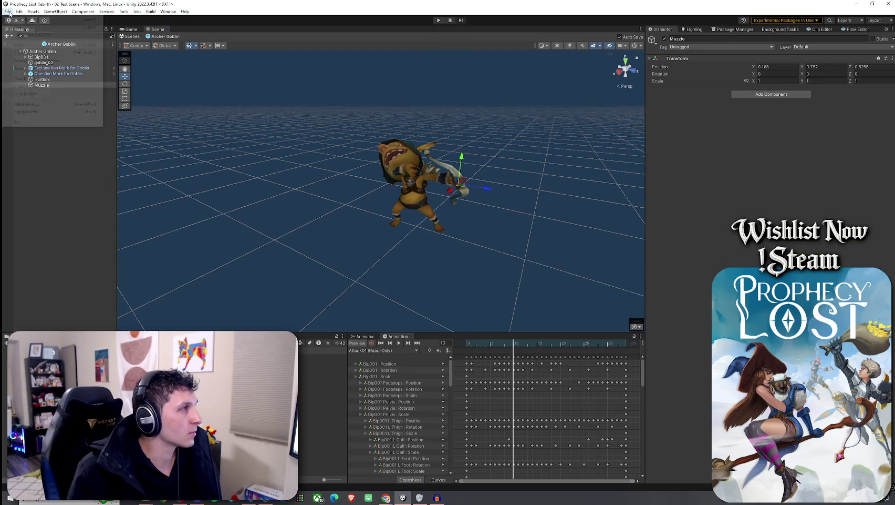
key(Escape)
click(42, 52)
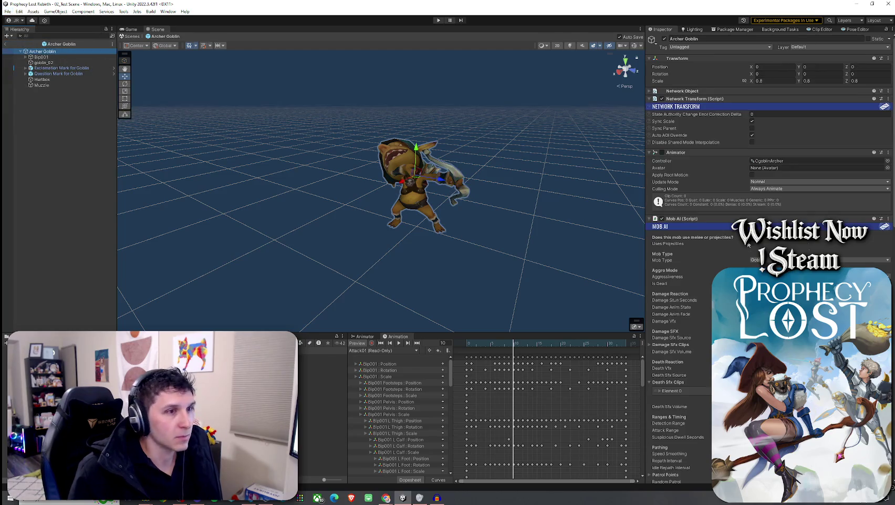
Assign the Archer Goblin's Audio Source to Mob AI's Damage Sfx Source.
scroll(716, 238, down, 5)
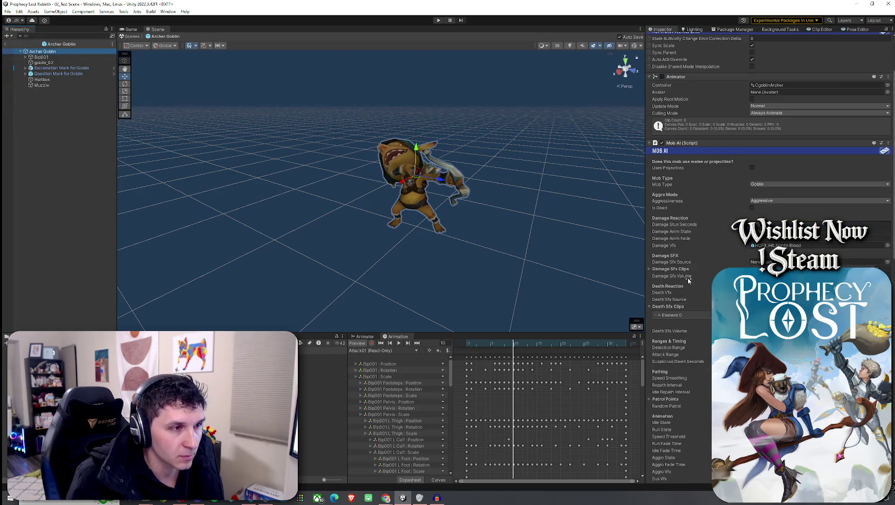
scroll(688, 281, down, 10)
scroll(694, 282, down, 1)
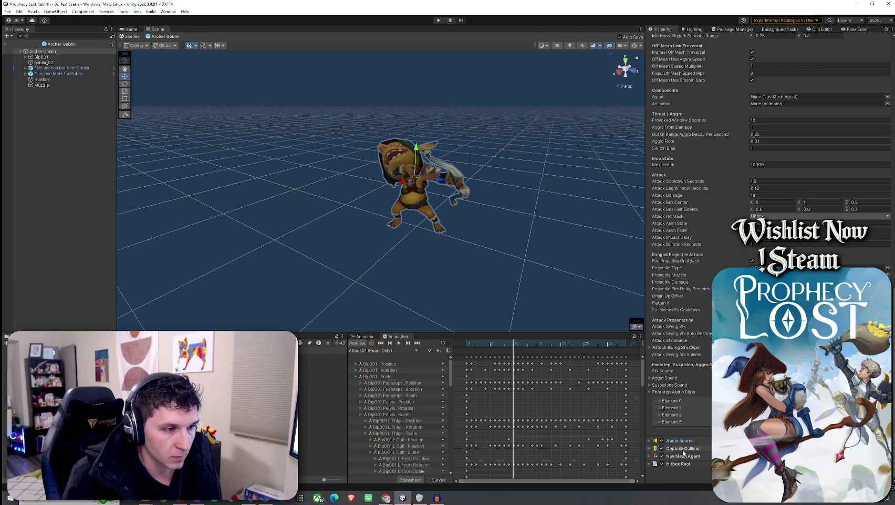
scroll(730, 58, up, 10)
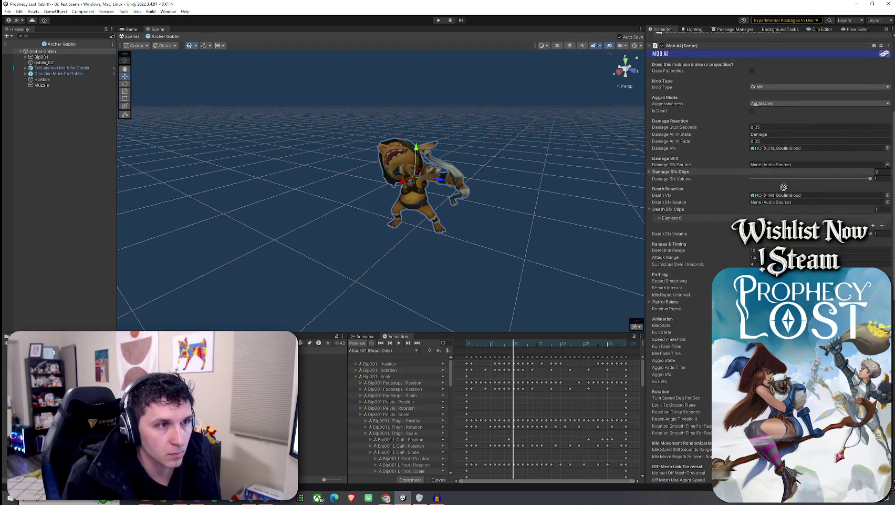
scroll(683, 179, down, 5)
scroll(684, 179, down, 5)
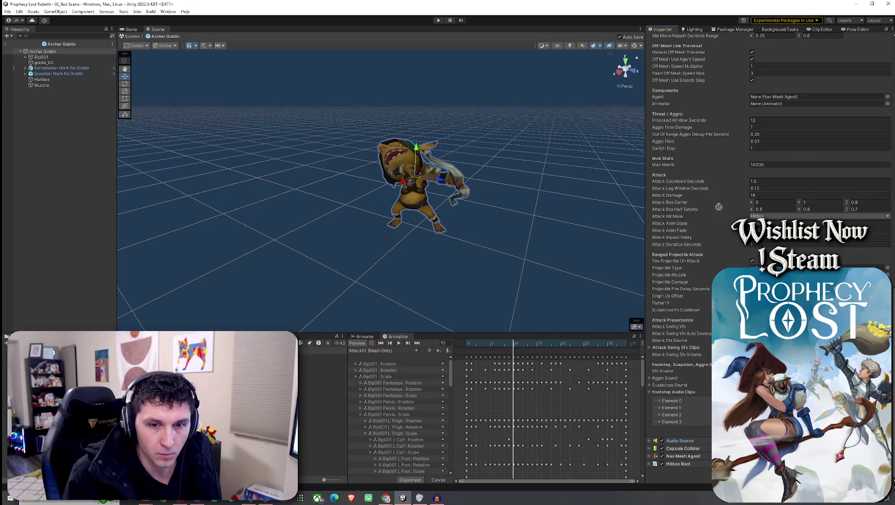
scroll(716, 54, up, 8)
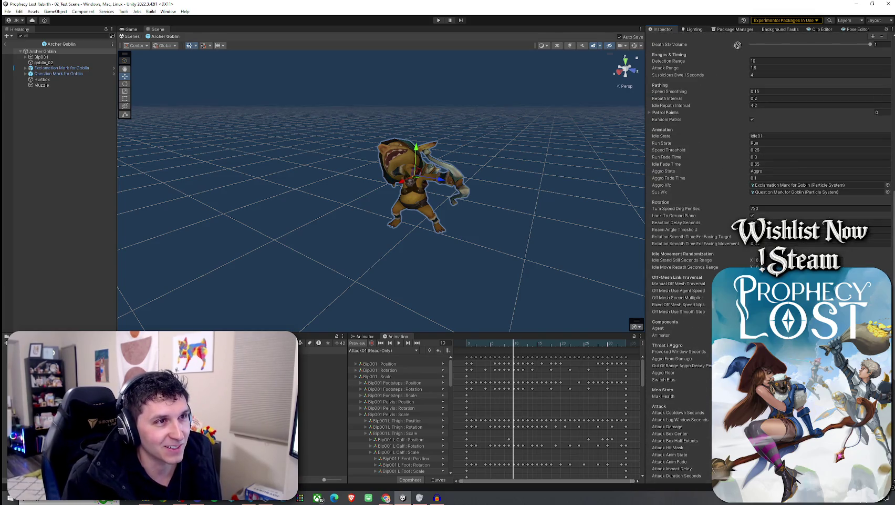
scroll(741, 43, up, 7)
drag(749, 81, 766, 184)
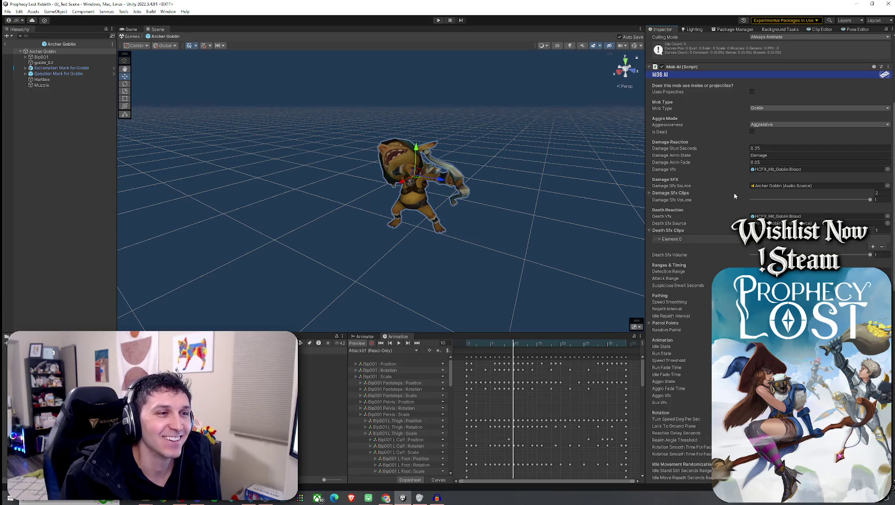
Scroll through the remaining Mob AI settings and show the animator's Base Layer state graph.
scroll(734, 192, down, 2)
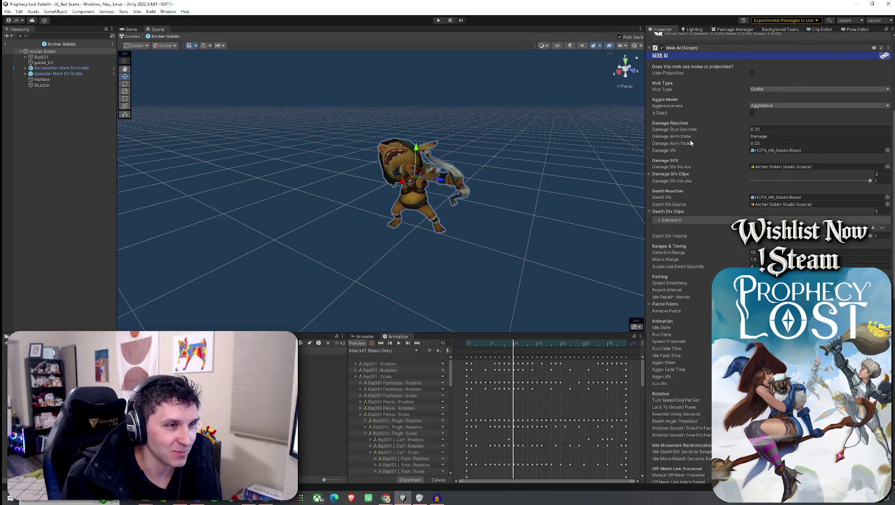
scroll(704, 219, down, 3)
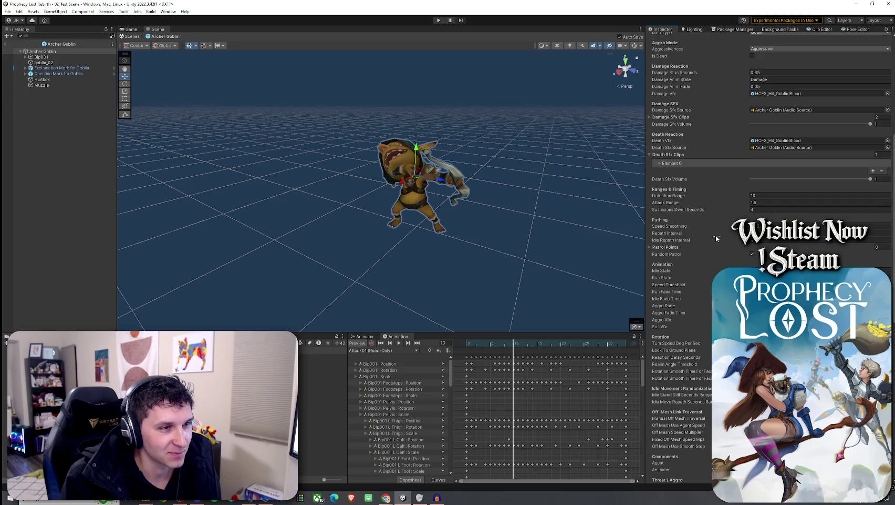
scroll(704, 219, down, 3)
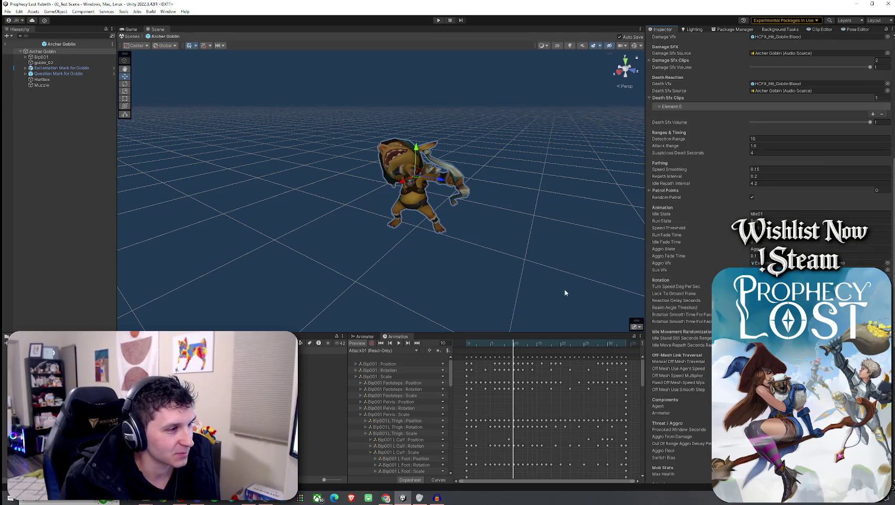
click(366, 336)
Spread out the overlapping Run, Swim, Stun and Attack states in the Animator graph.
mouse_move(487, 447)
mouse_down()
mouse_move(511, 416)
mouse_move(524, 456)
mouse_move(508, 461)
mouse_up()
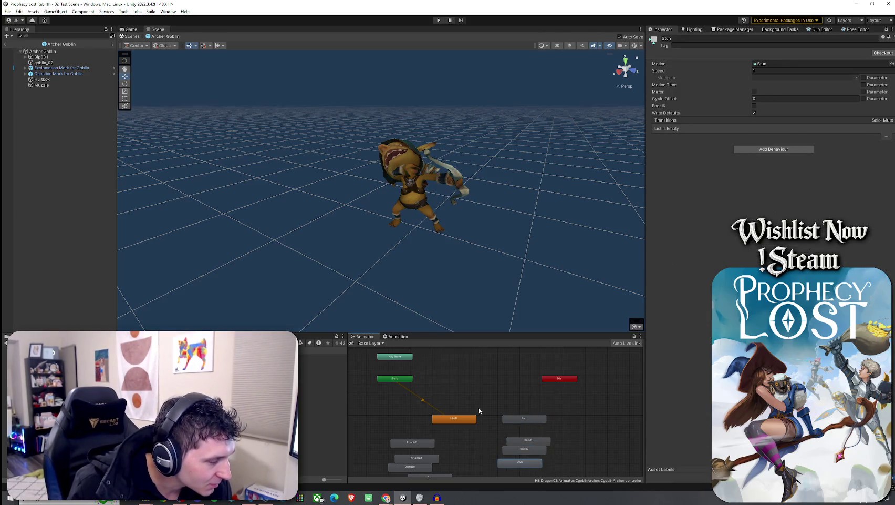
drag(478, 406, 479, 374)
mouse_move(412, 413)
mouse_down()
mouse_move(396, 404)
mouse_move(412, 424)
mouse_up()
drag(511, 420, 529, 439)
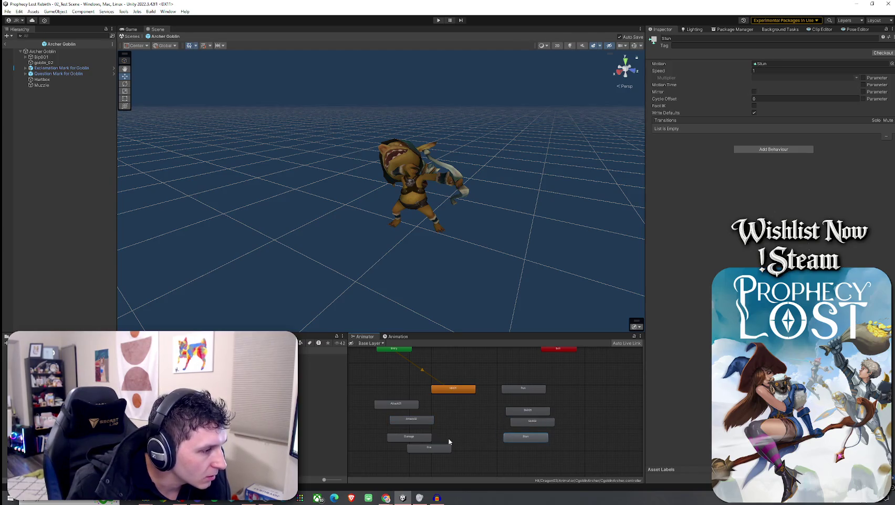
Preview the Skill01 and Skill02 clips from their animator states.
click(526, 413)
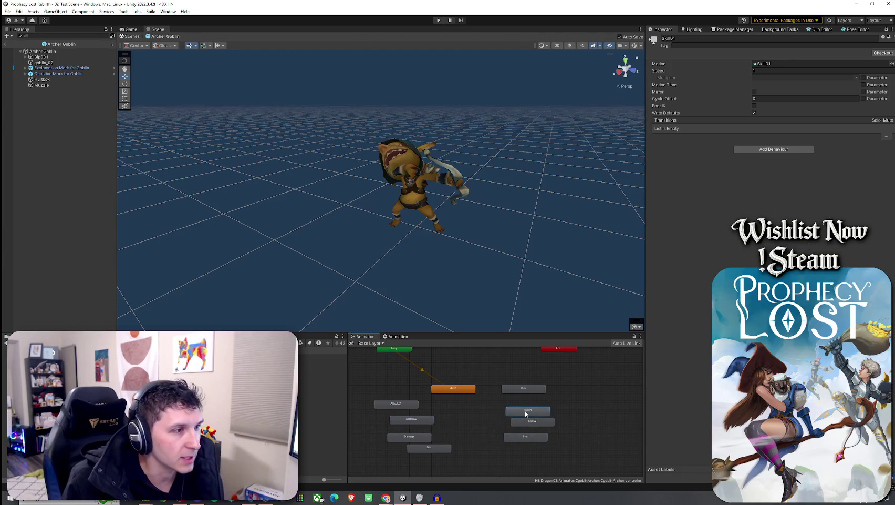
double_click(527, 413)
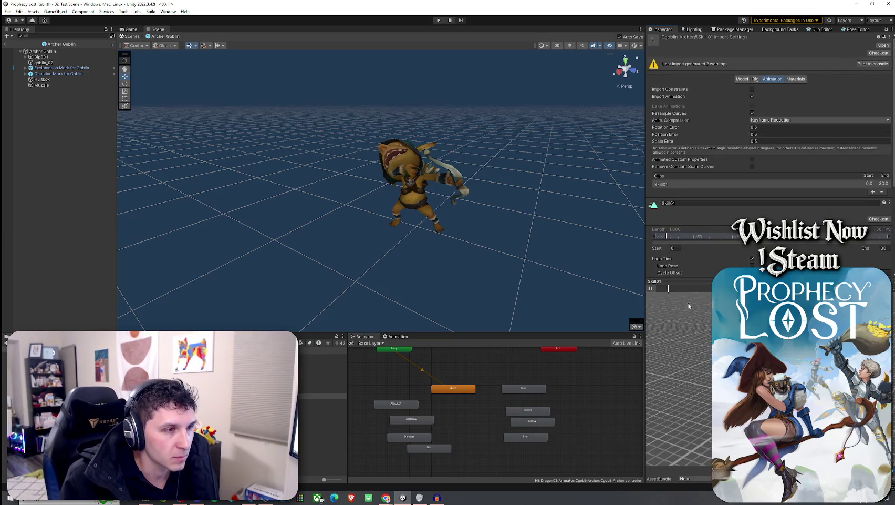
click(541, 422)
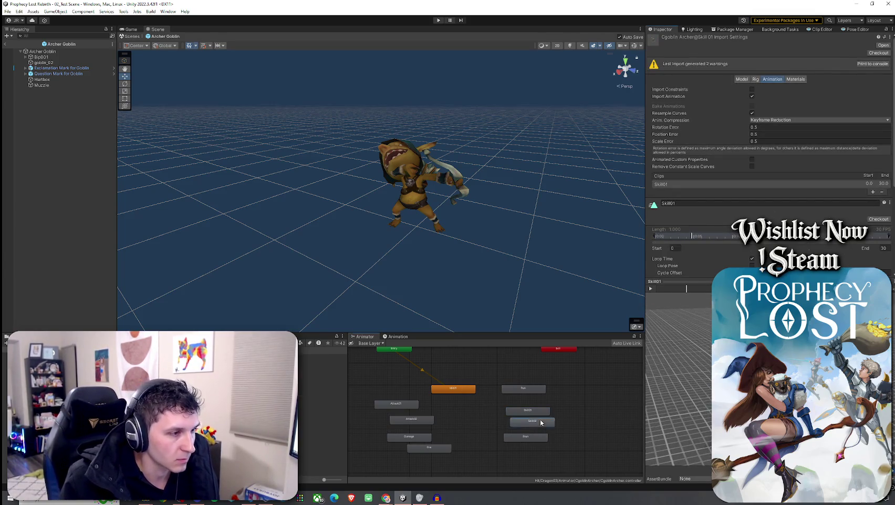
double_click(542, 422)
click(651, 288)
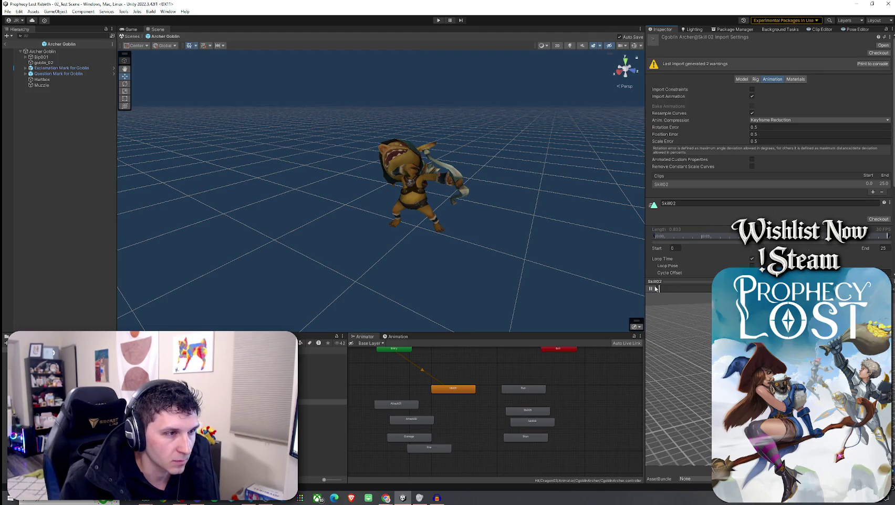
Rename the Skill02 state to Aggro and open the Sword Goblin prefab.
click(538, 424)
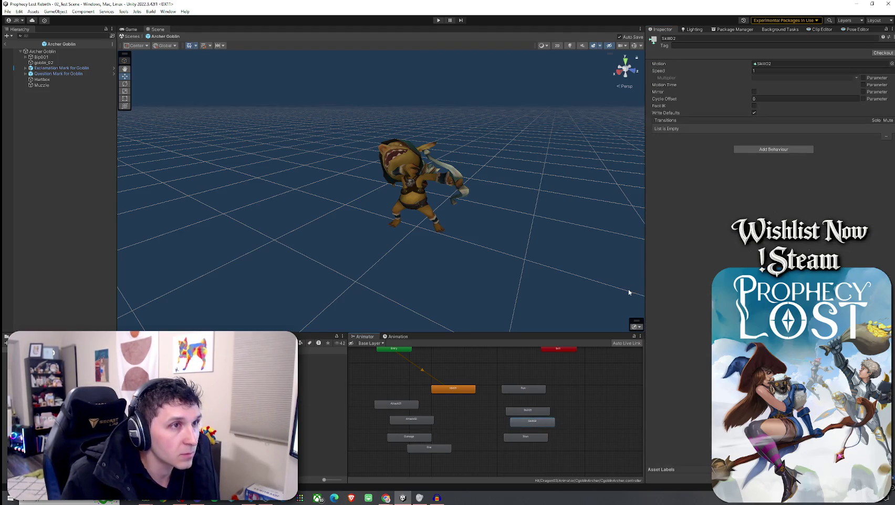
click(682, 38)
text(Aggro)
key(Return)
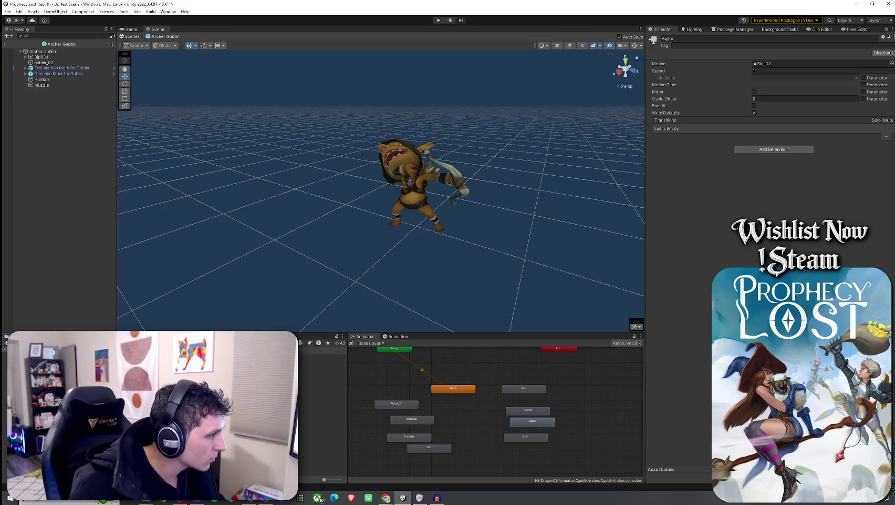
double_click(263, 409)
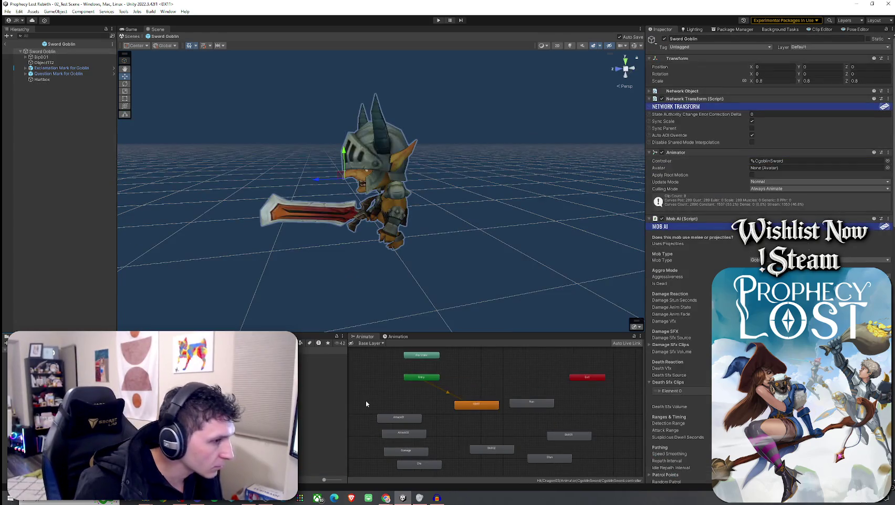
click(562, 436)
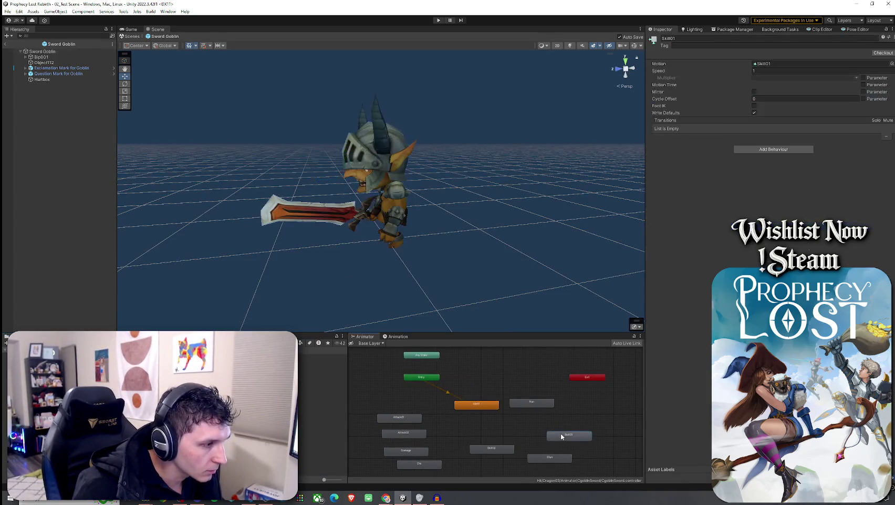
double_click(570, 438)
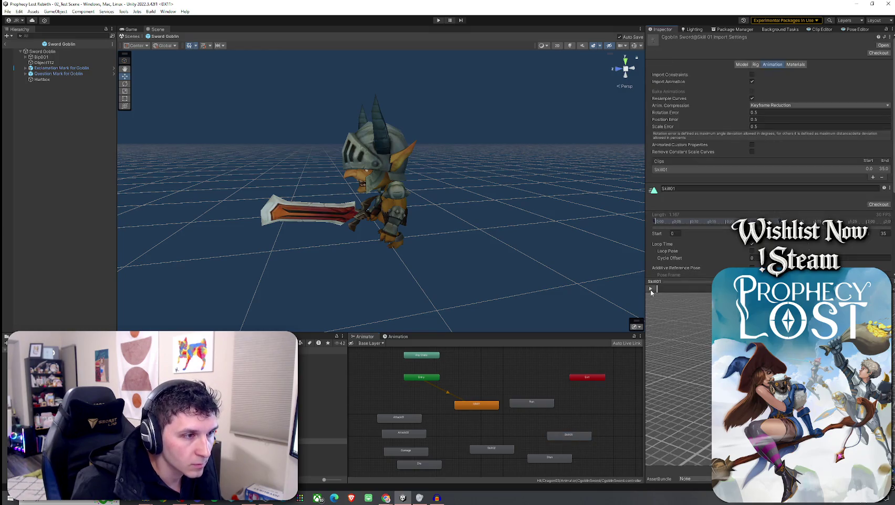
double_click(499, 451)
click(651, 289)
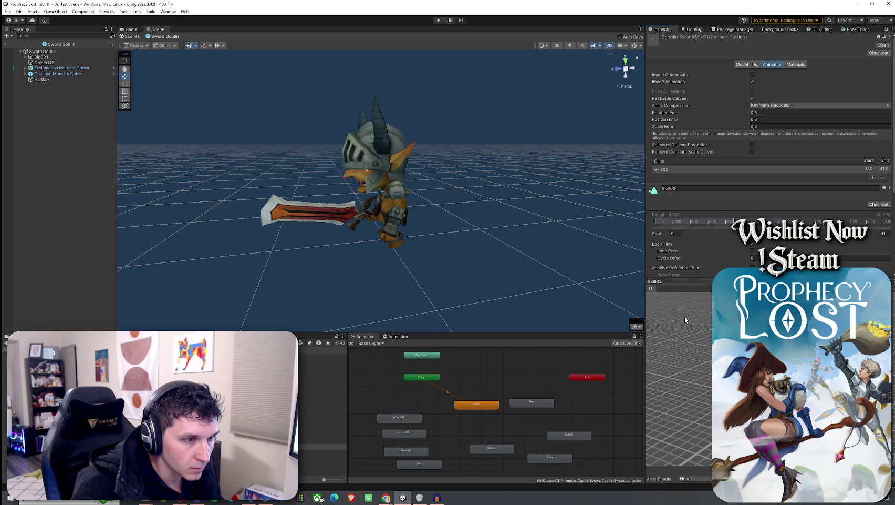
double_click(414, 433)
click(651, 288)
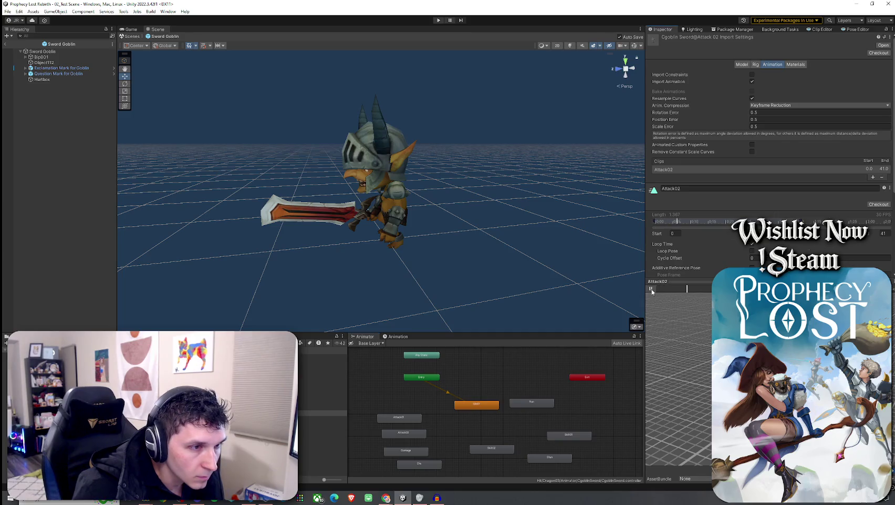
click(651, 288)
double_click(411, 418)
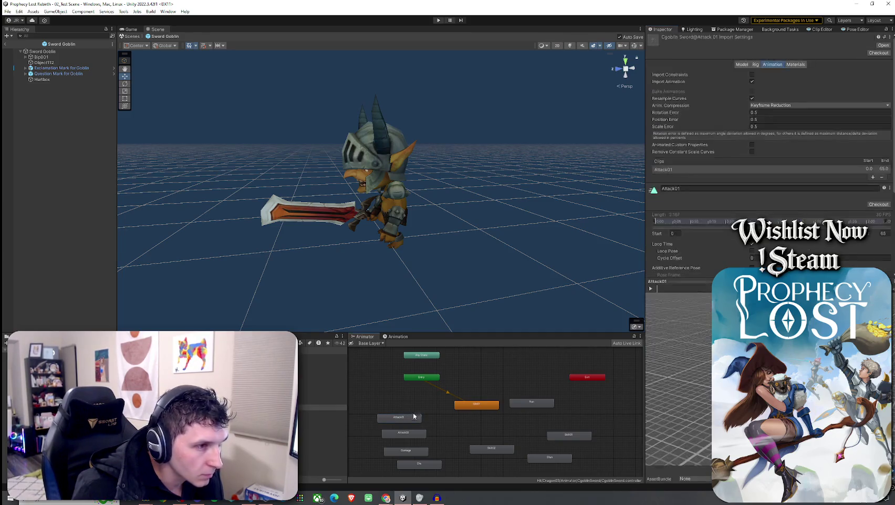
click(652, 289)
click(651, 289)
double_click(563, 457)
click(651, 289)
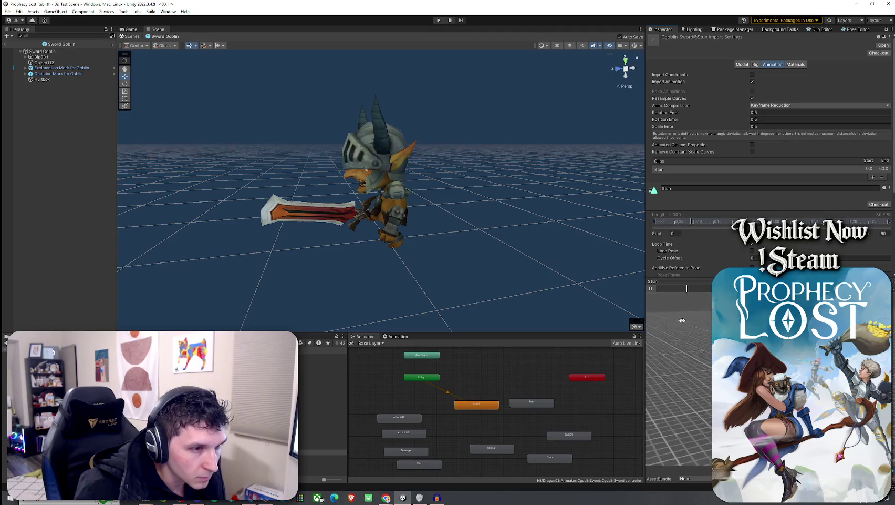
double_click(572, 435)
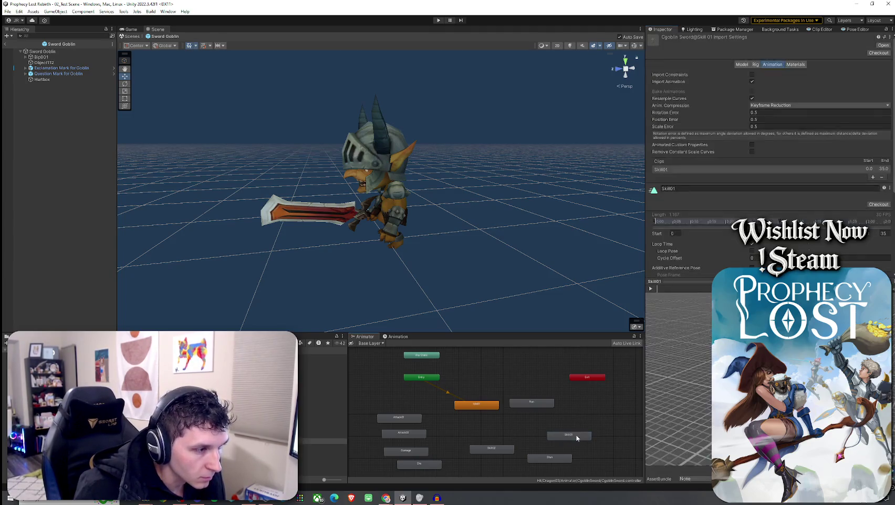
click(651, 288)
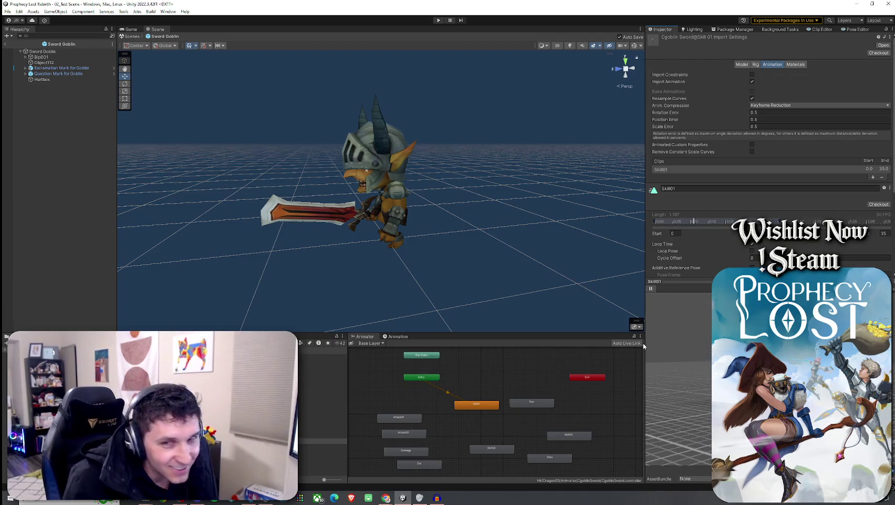
drag(644, 321, 442, 321)
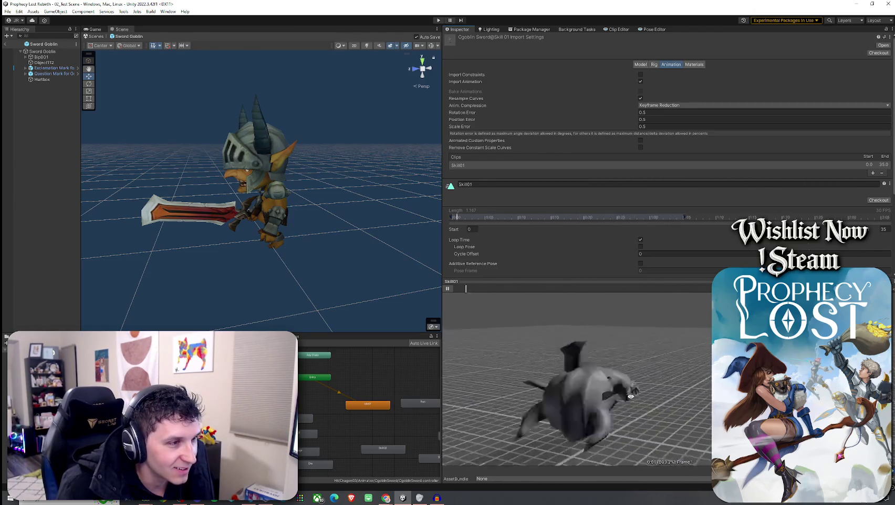
click(447, 288)
drag(443, 302, 630, 301)
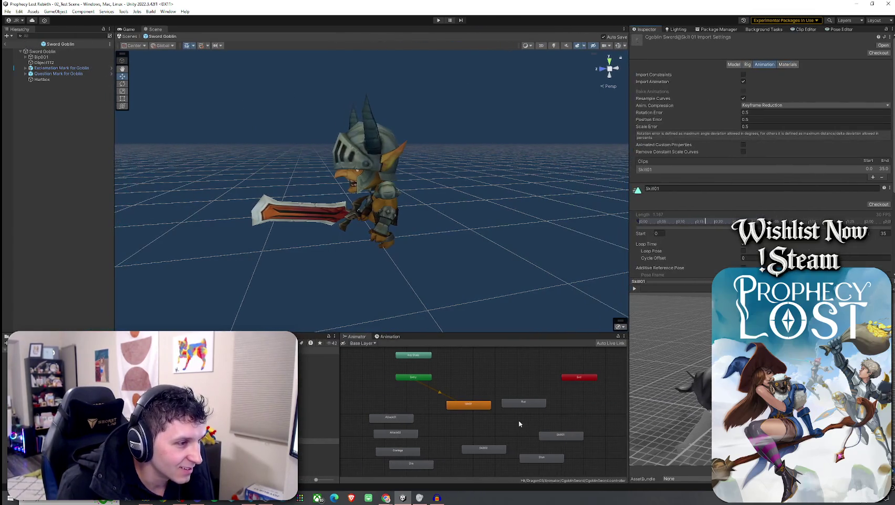
click(463, 455)
double_click(420, 450)
click(635, 288)
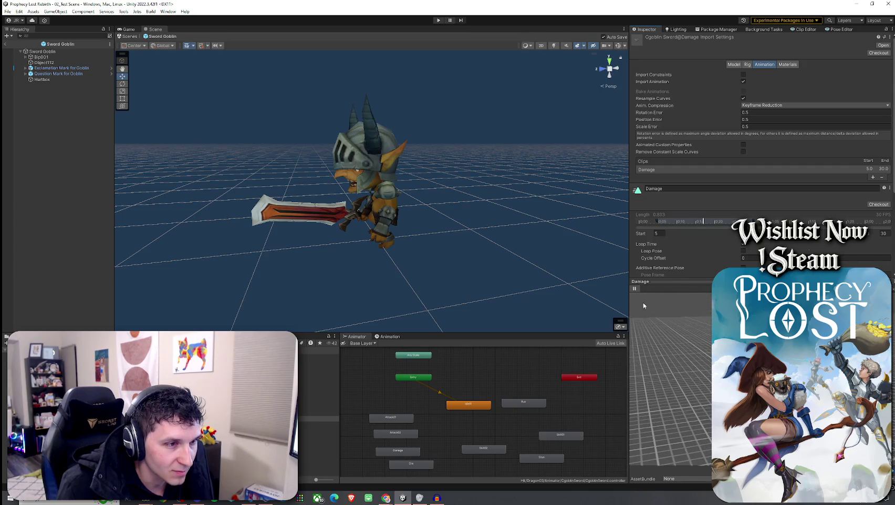
click(635, 288)
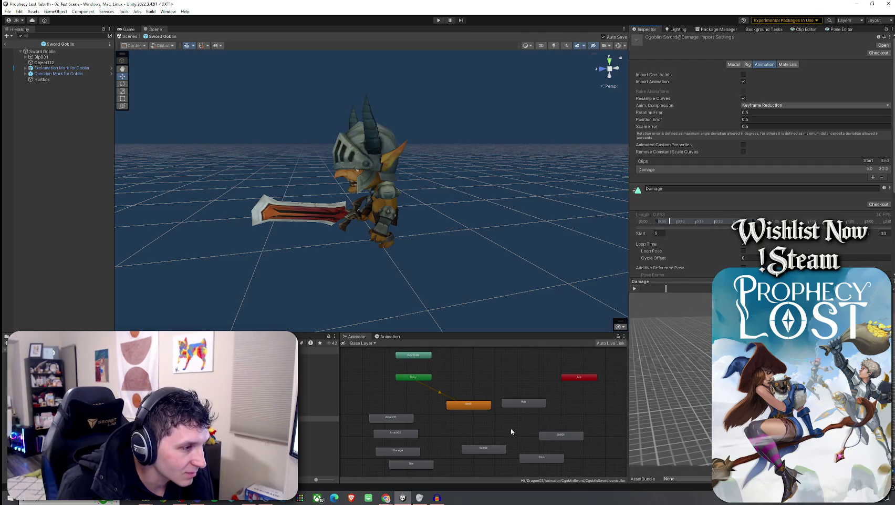
click(414, 452)
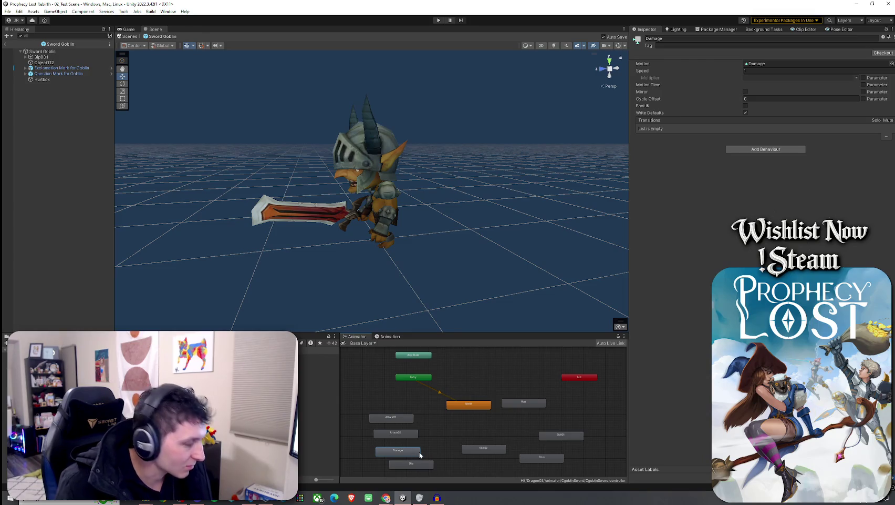
Duplicate the Damage state as 'Aggro', place it in open graph space, then select the Sword Goblin prefab.
key(ctrl+d)
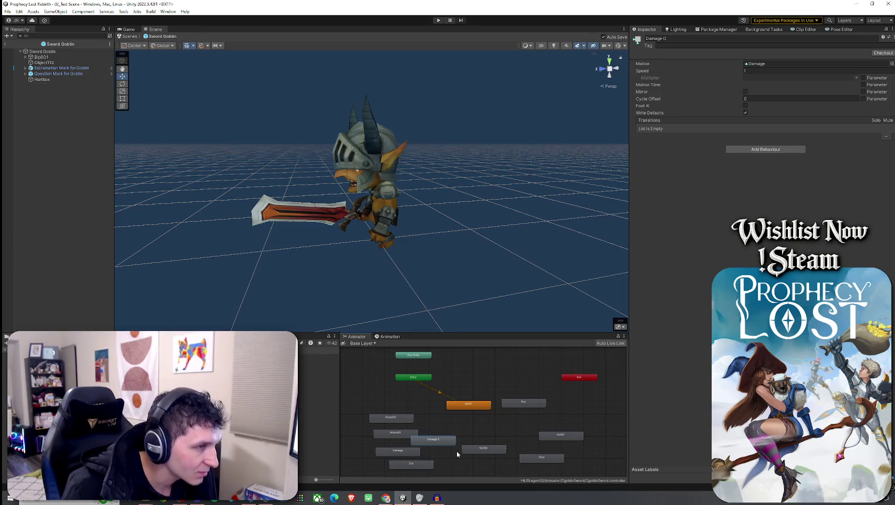
click(682, 39)
text(Aggro)
key(Return)
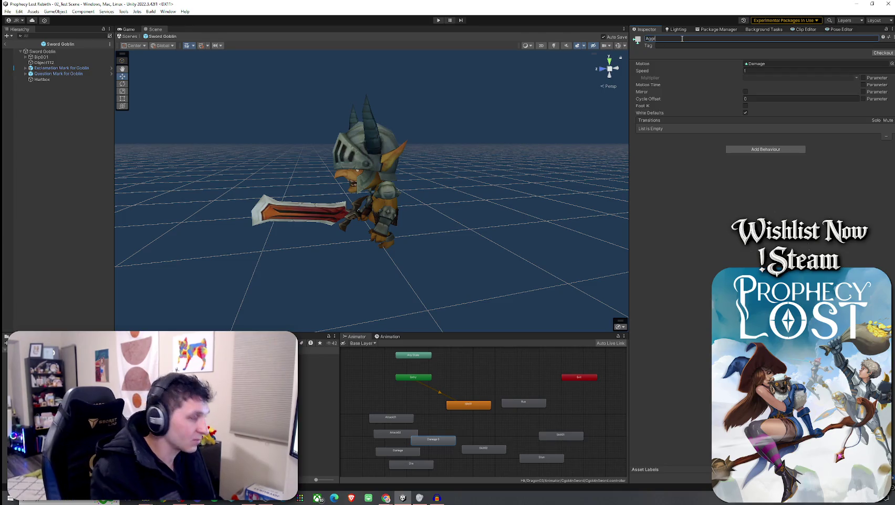
drag(444, 442, 481, 434)
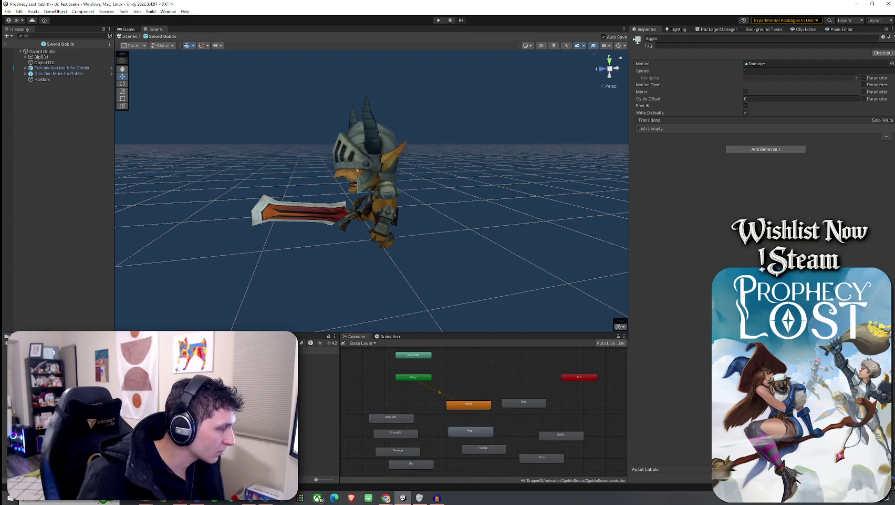
click(318, 396)
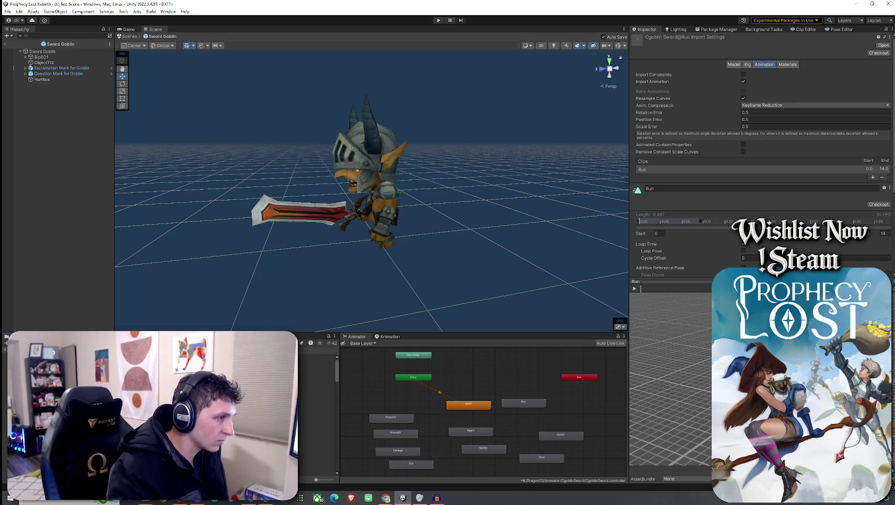
click(319, 468)
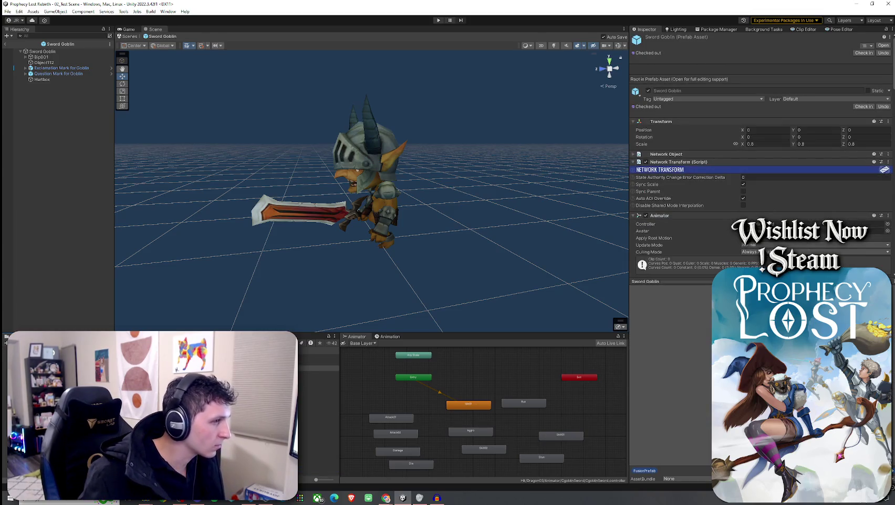
Return to the Archer Goblin prefab with its CgoblinArcher controller and Mob AI.
click(8, 11)
click(165, 2)
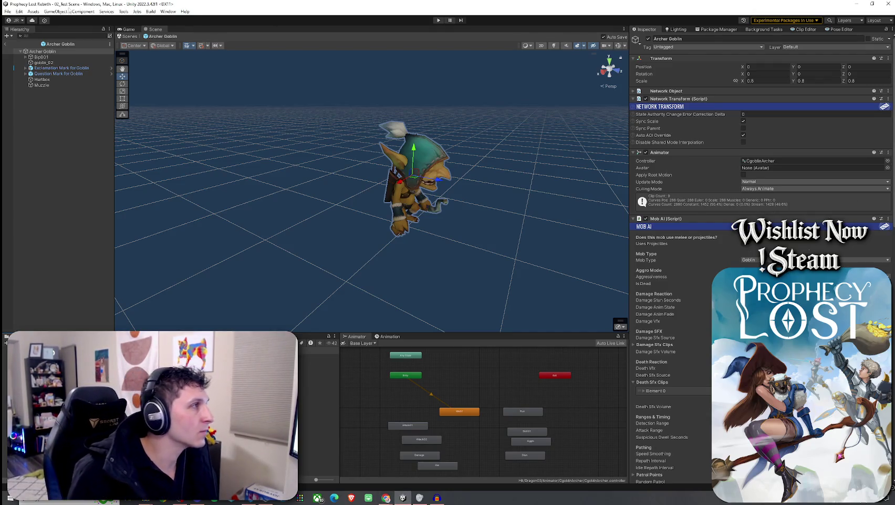
click(7, 11)
Save, then preview the Attack02 clip playing on the Archer Goblin.
click(29, 45)
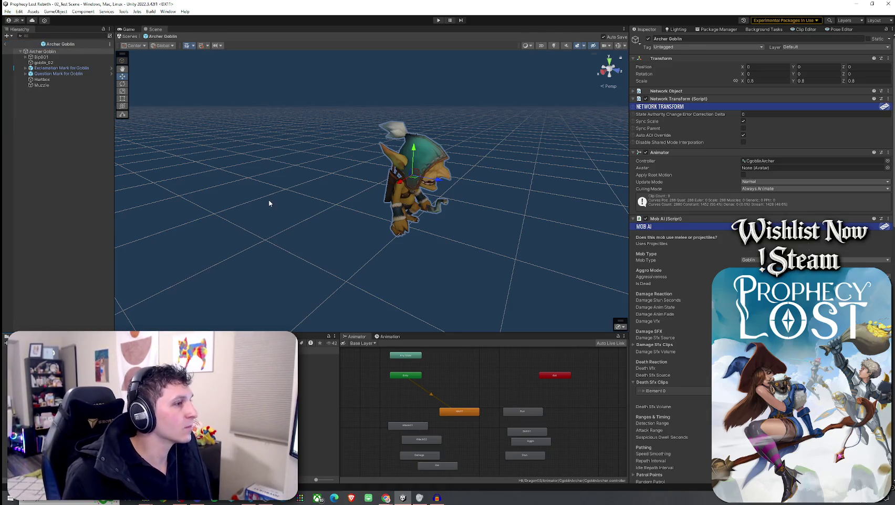
double_click(431, 440)
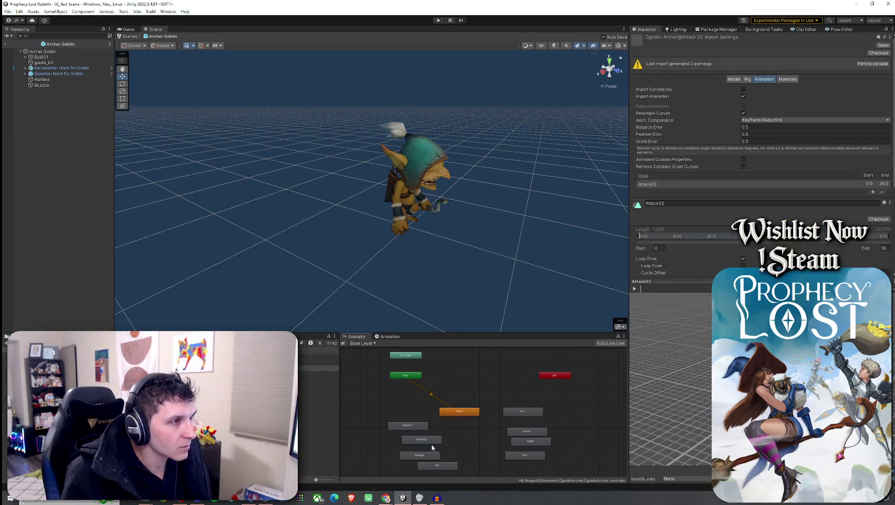
key(ctrl+6)
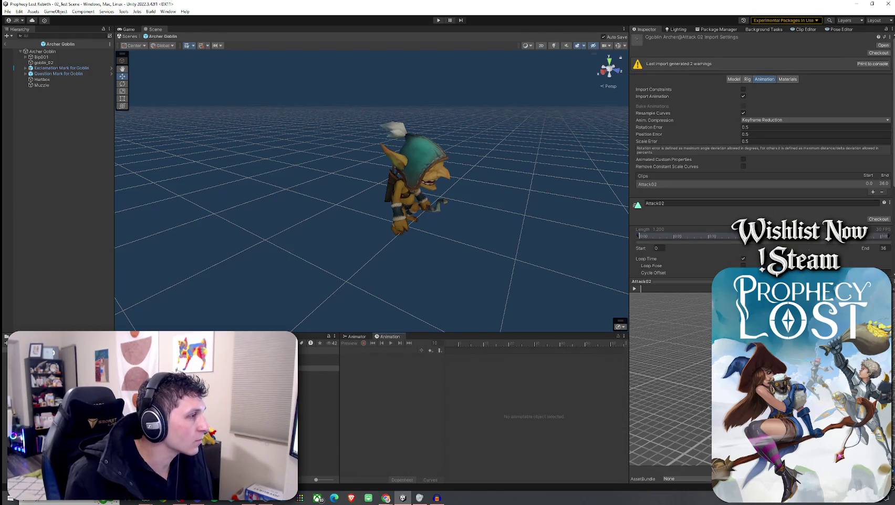
click(69, 51)
click(368, 350)
click(371, 365)
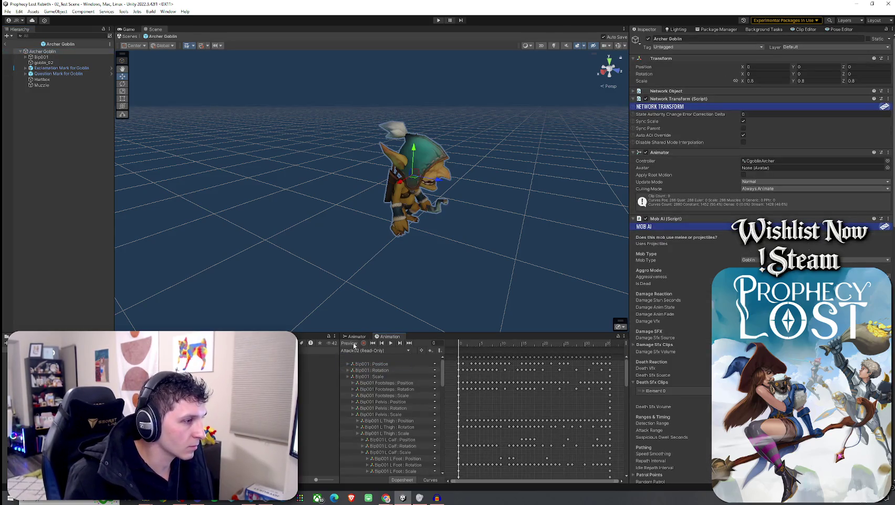
click(390, 343)
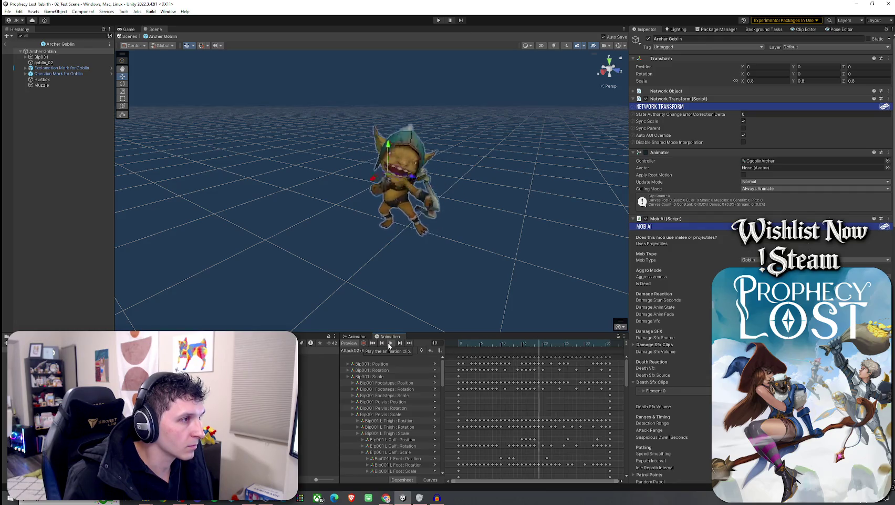
click(358, 336)
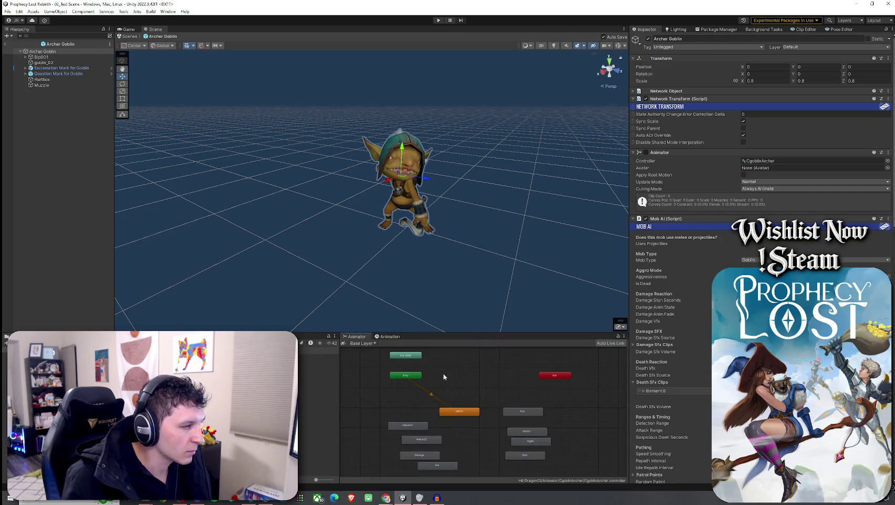
Rename the Attack02 state to Attack03.
click(435, 441)
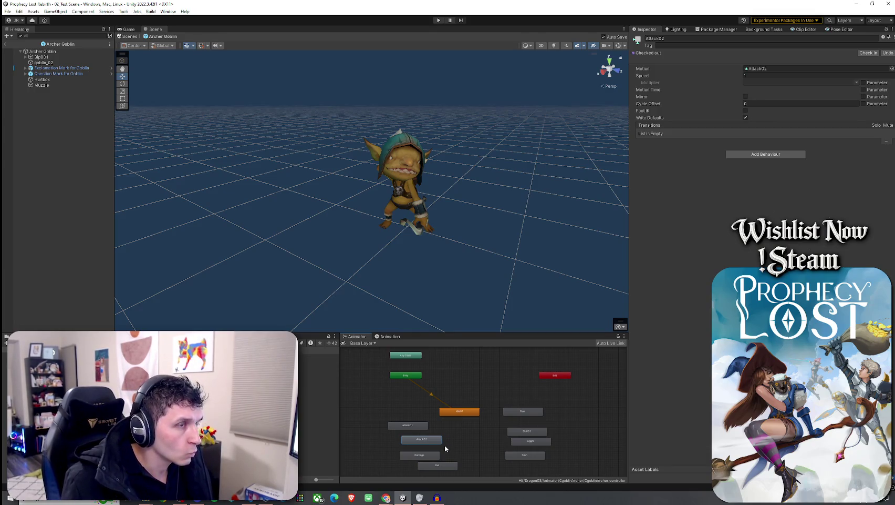
double_click(663, 39)
text(Attack03)
key(Return)
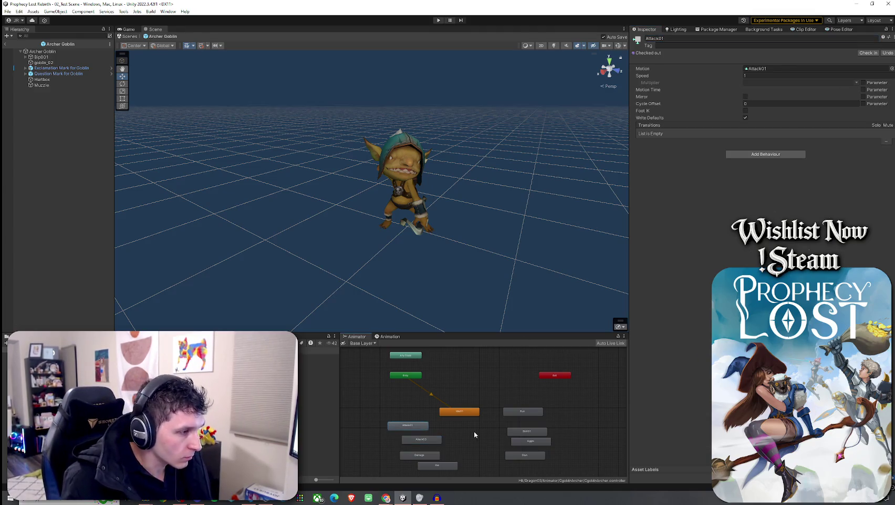
Duplicate Attack01 as a new state named Attack02 and save the changes.
key(ctrl+v)
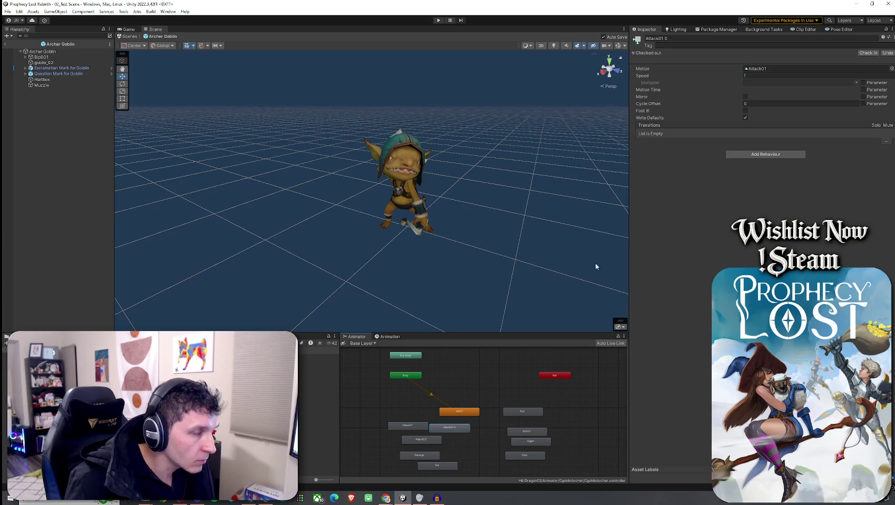
double_click(672, 39)
text(Attack02)
key(Return)
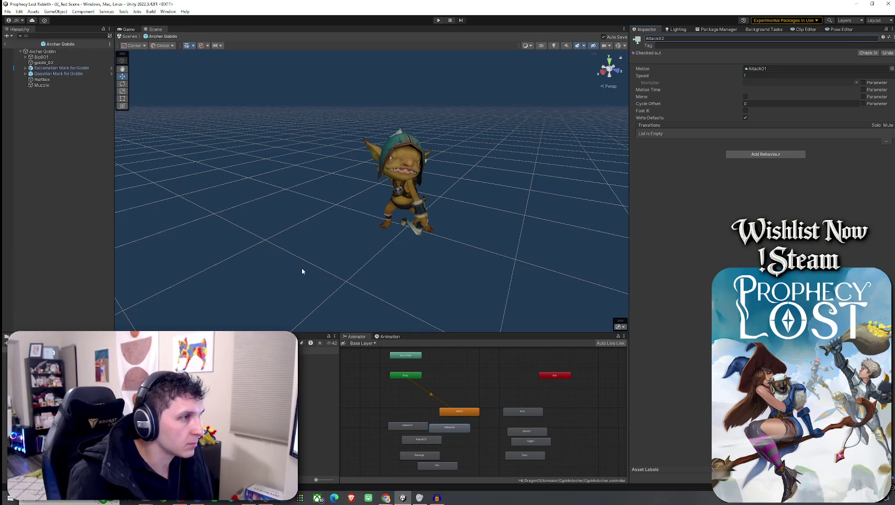
click(8, 12)
click(21, 33)
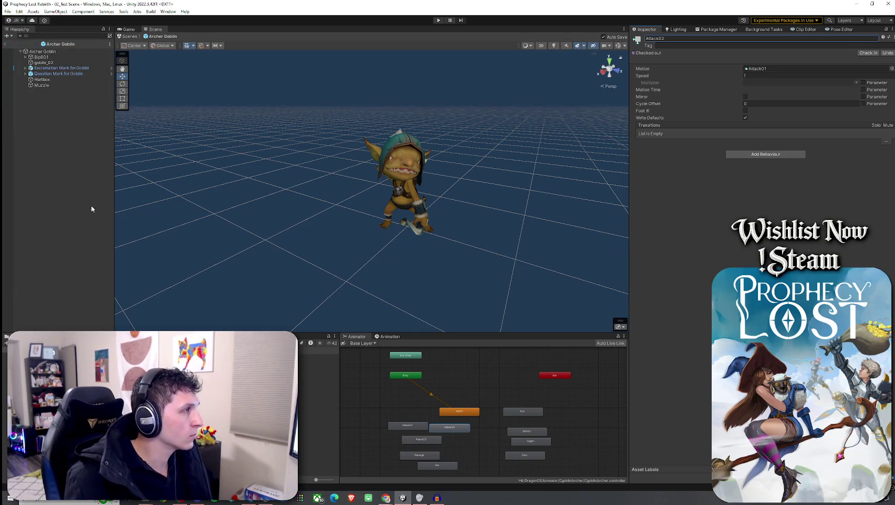
click(42, 51)
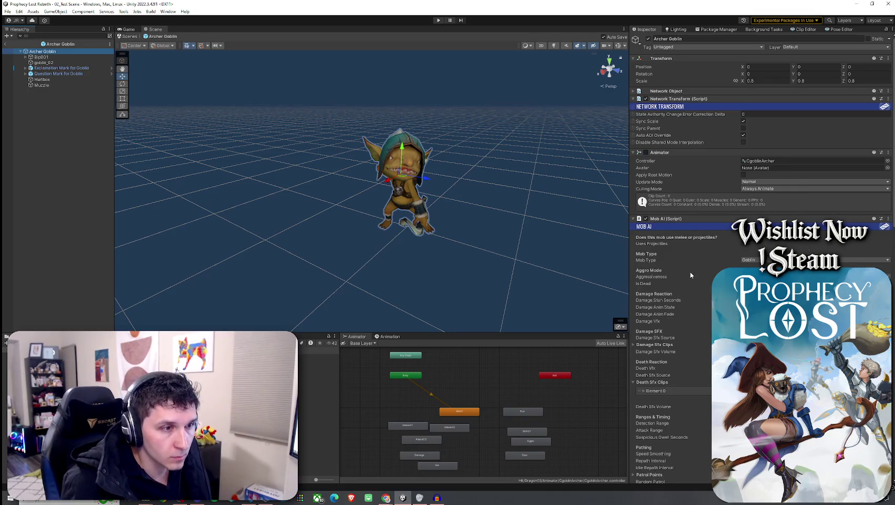
Lower Mob AI's Max Health from 10000 to 100 and save the prefab.
scroll(680, 302, down, 5)
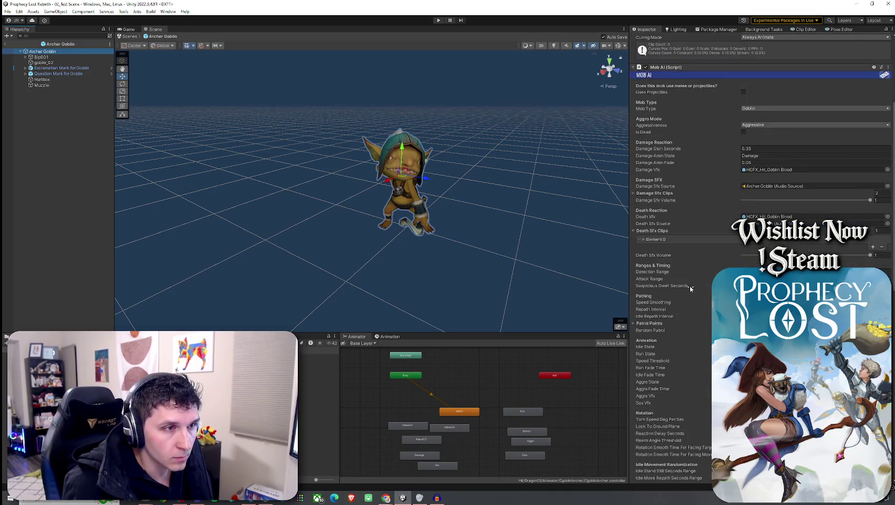
scroll(690, 285, down, 9)
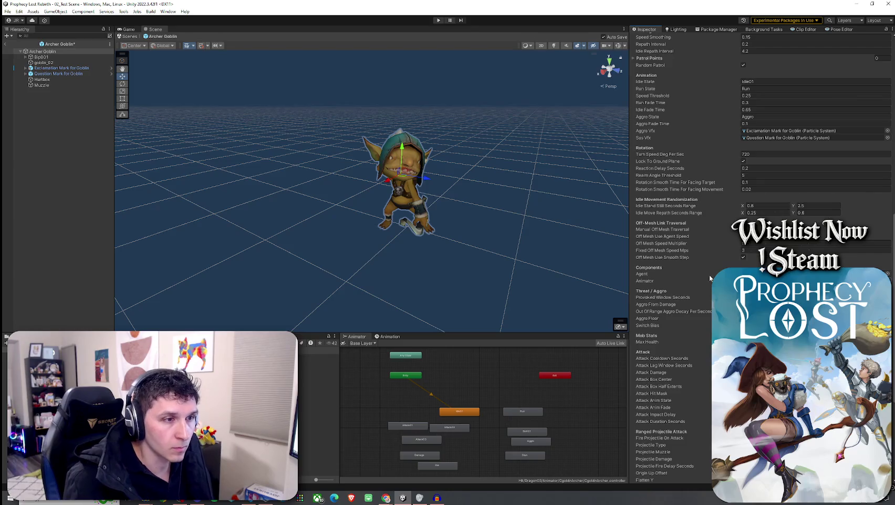
scroll(710, 274, down, 5)
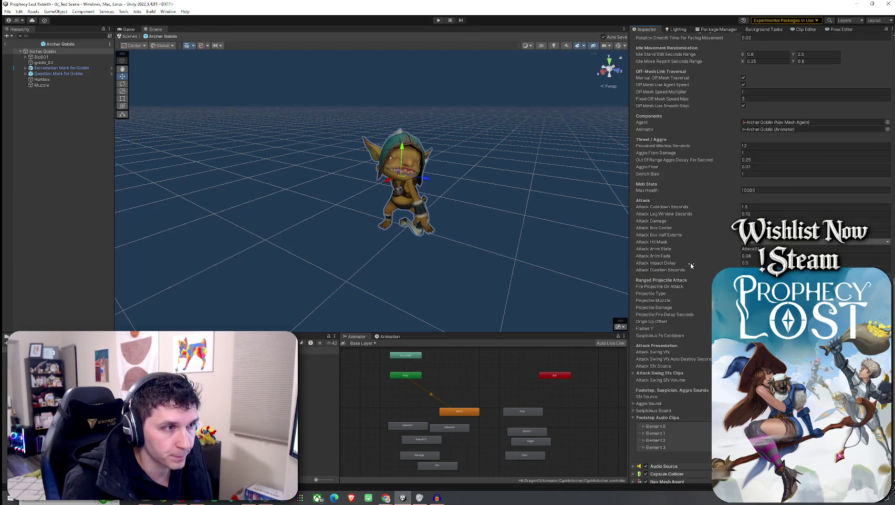
drag(743, 191, 760, 193)
key(BackSpace)
scroll(693, 280, down, 1)
scroll(693, 280, down, 1)
key(Return)
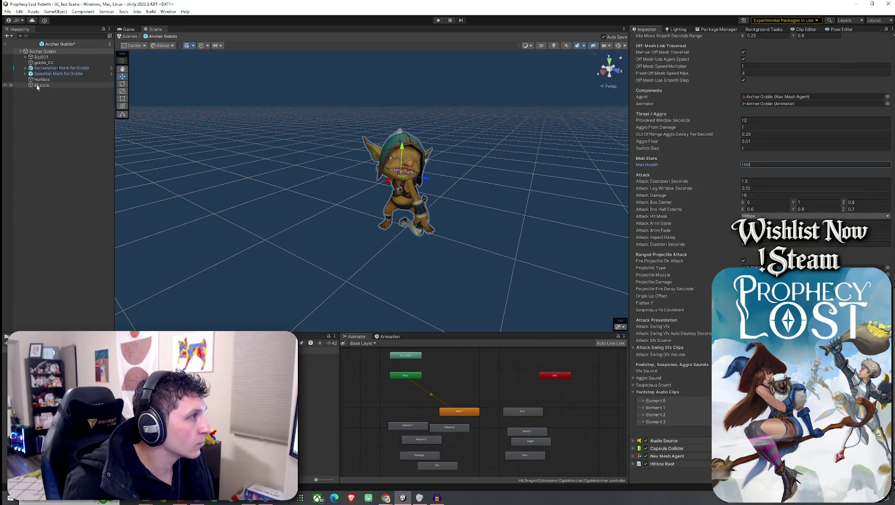